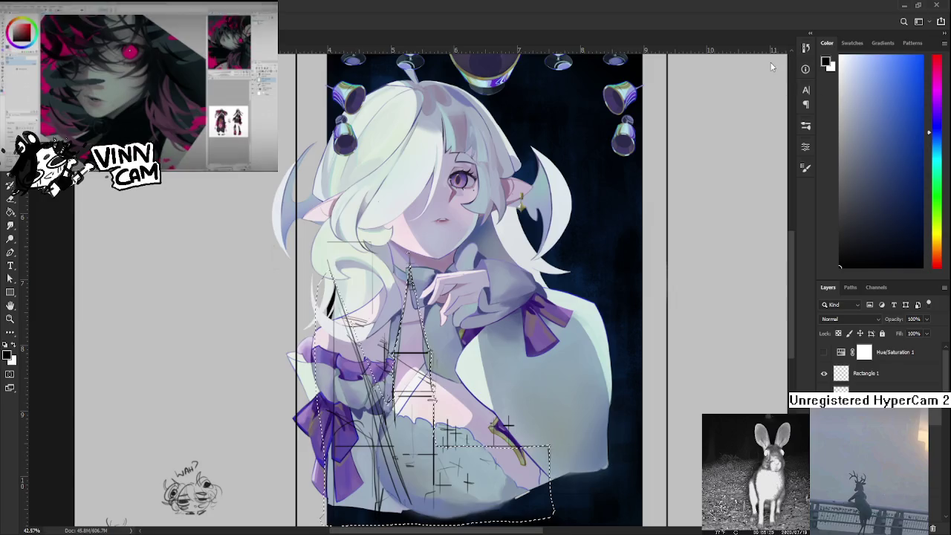
Keep the church sketch selected and set the foreground colour to bright blue.
key(ctrl+d)
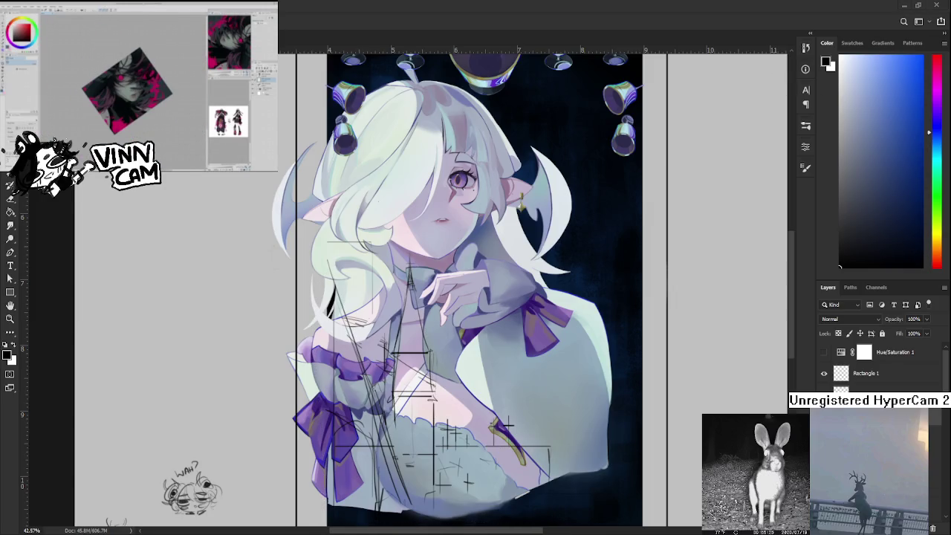
key(ctrl+z)
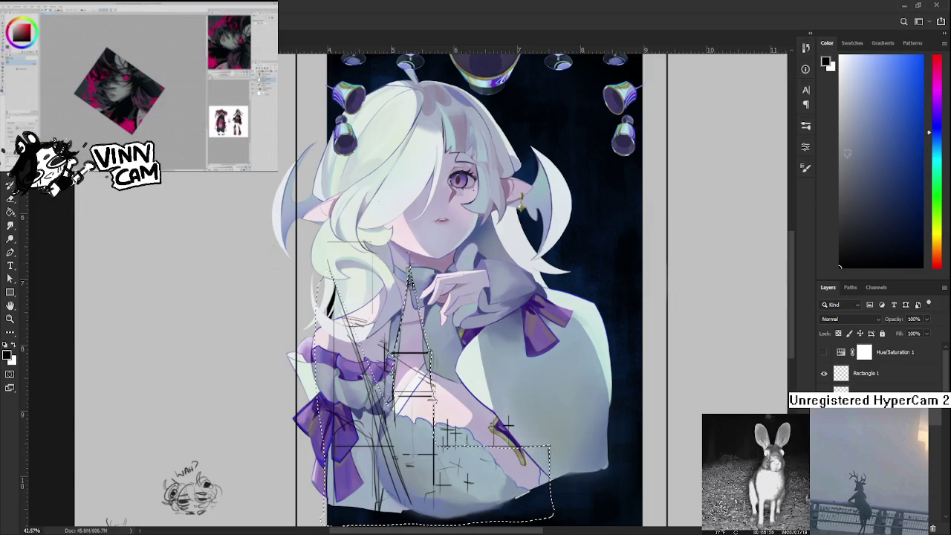
drag(939, 138, 938, 124)
click(897, 84)
Fill the selected church area with the bright blue using the Paint Bucket.
key(g)
click(394, 449)
scroll(393, 449, down, 2)
scroll(399, 438, down, 2)
scroll(408, 431, up, 1)
scroll(415, 429, up, 1)
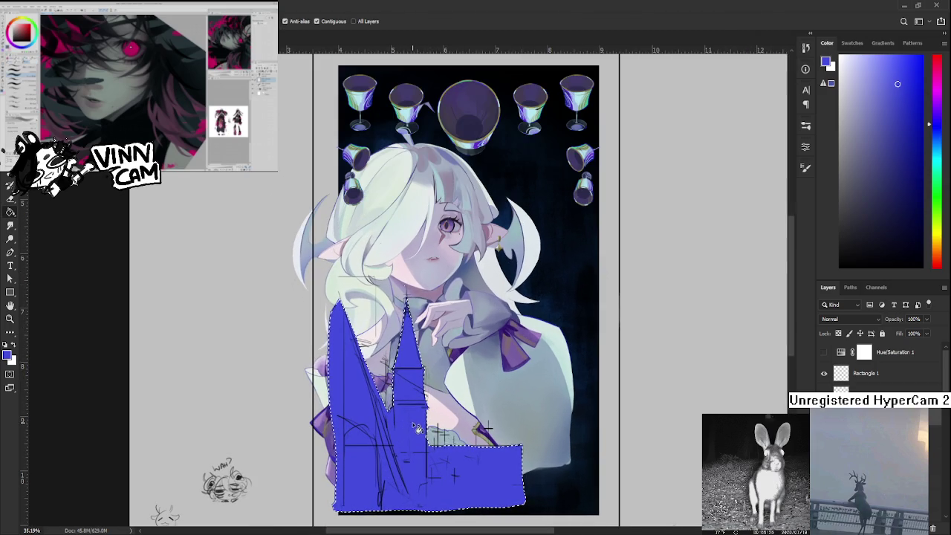
Deselect, shift the view up and right, and erase a thin strip off the shape's left edge.
key(ctrl+d)
scroll(532, 305, up, 2)
drag(533, 309, 590, 269)
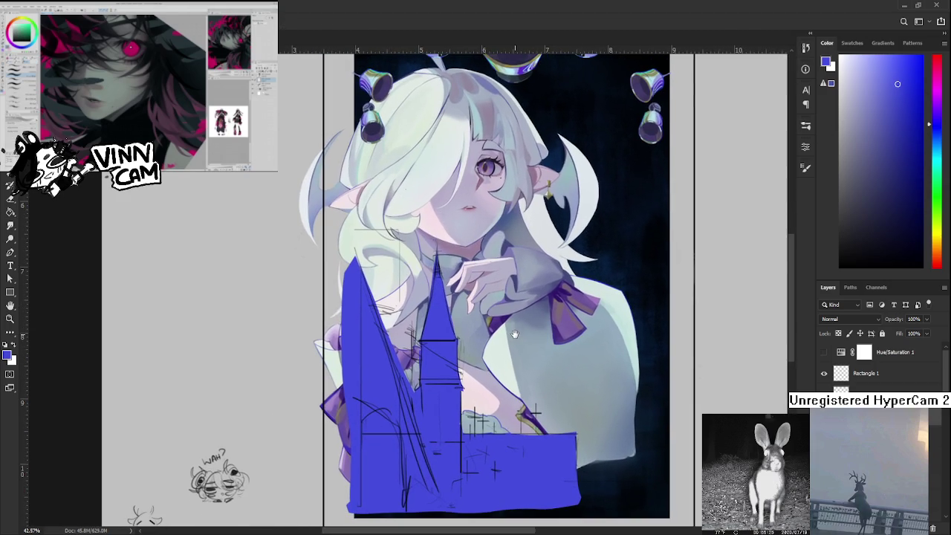
key(e)
drag(344, 261, 347, 309)
Erase two more strips along the blue silhouette's left edge to straighten it.
scroll(336, 356, down, 5)
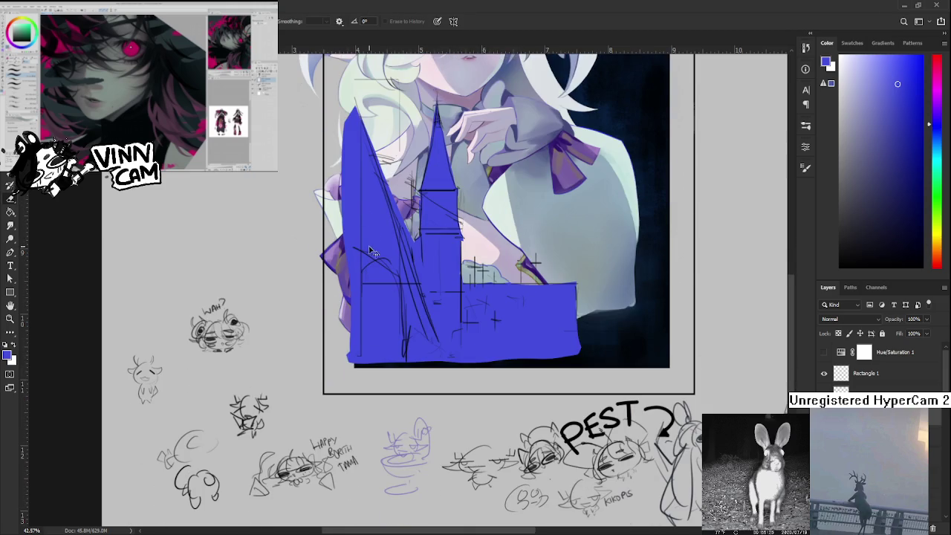
scroll(383, 314, up, 6)
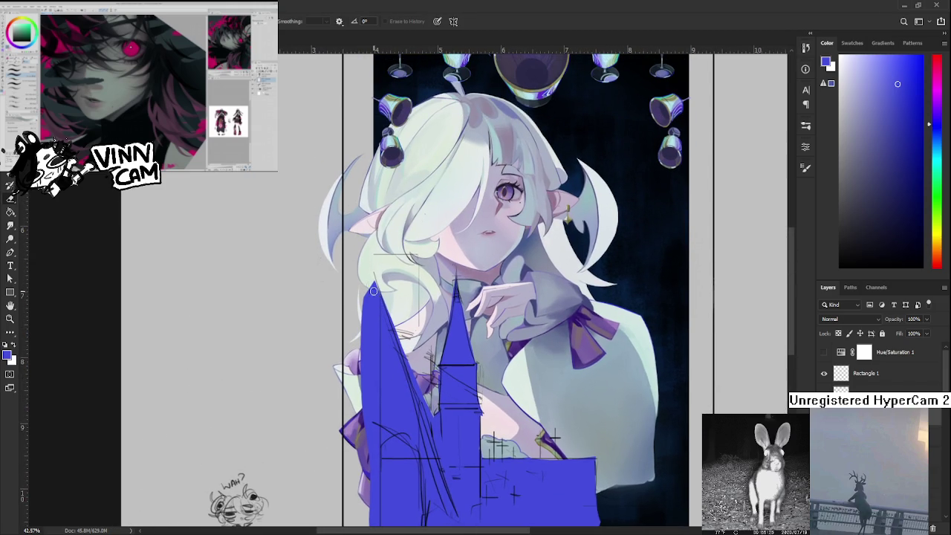
drag(366, 275, 367, 430)
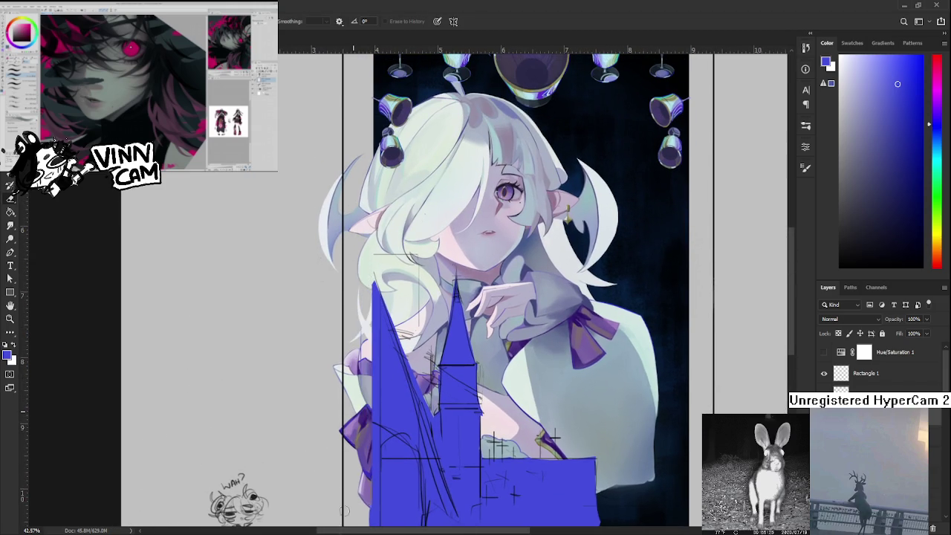
scroll(371, 357, down, 5)
scroll(372, 357, up, 4)
drag(398, 333, 405, 366)
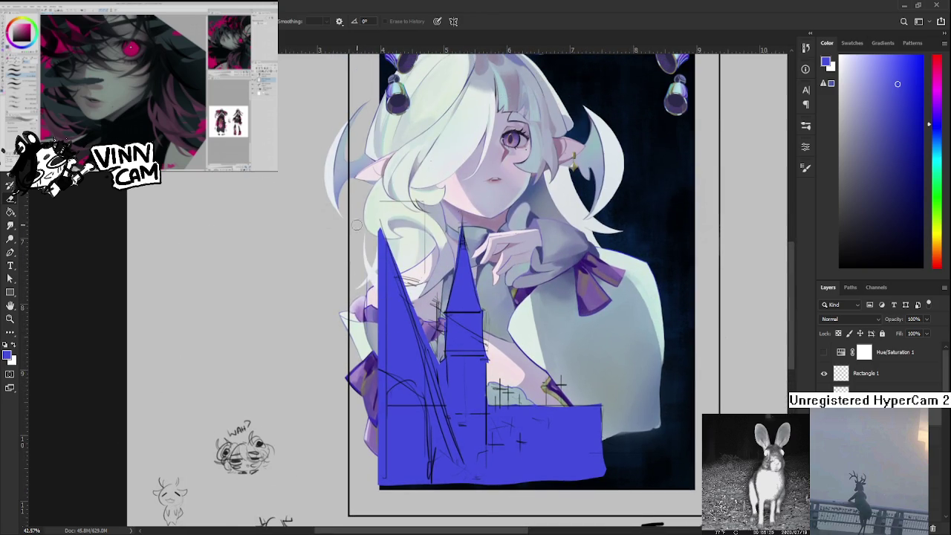
scroll(364, 230, down, 1)
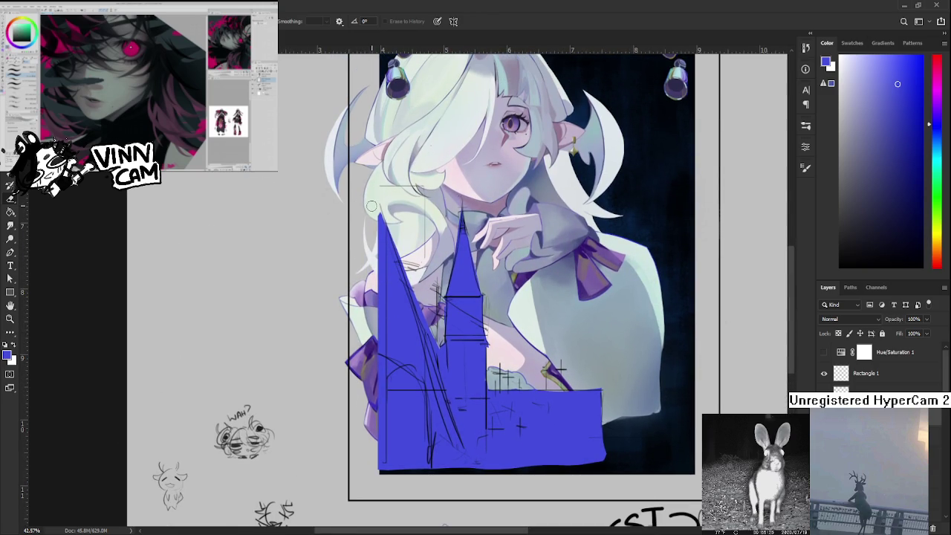
scroll(500, 340, up, 5)
Return to the Brush tool and scroll the view back into position.
key(b)
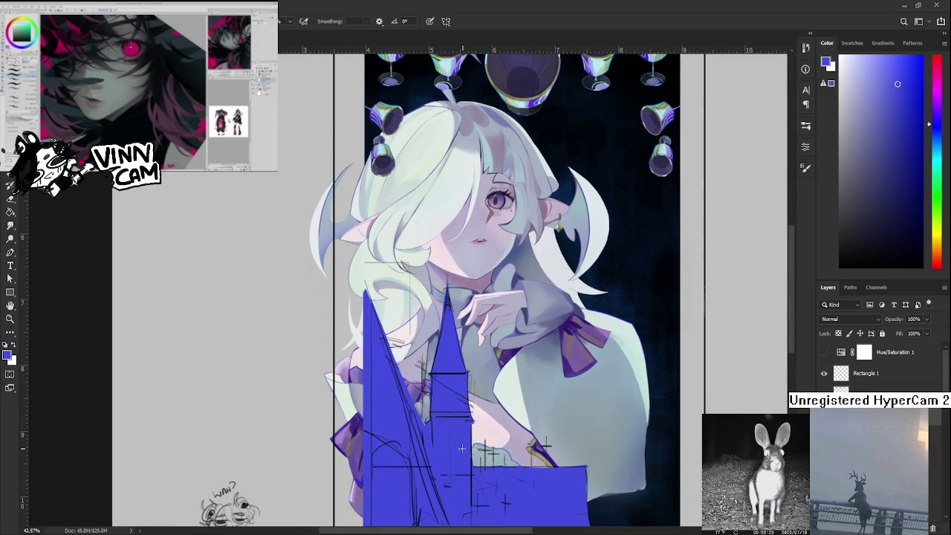
scroll(449, 376, down, 5)
scroll(510, 389, left, 1)
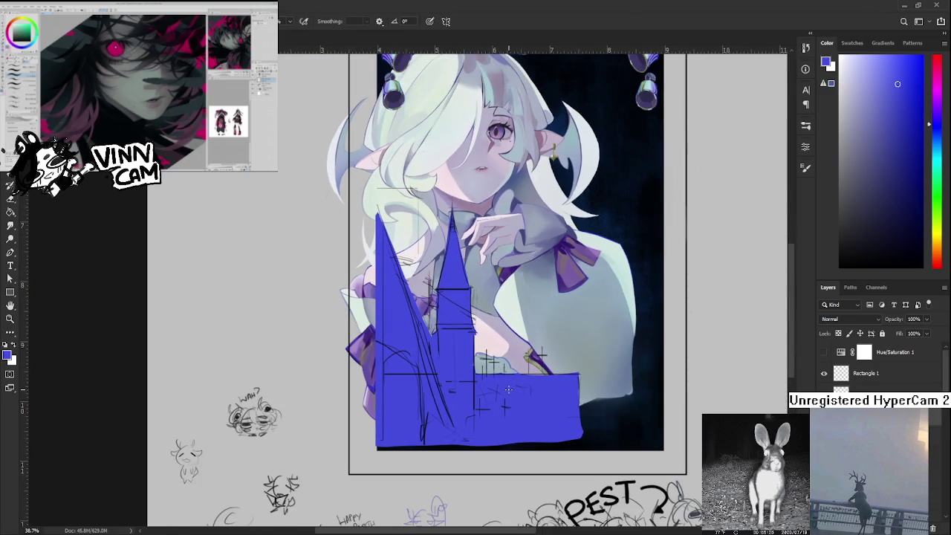
scroll(510, 389, up, 1)
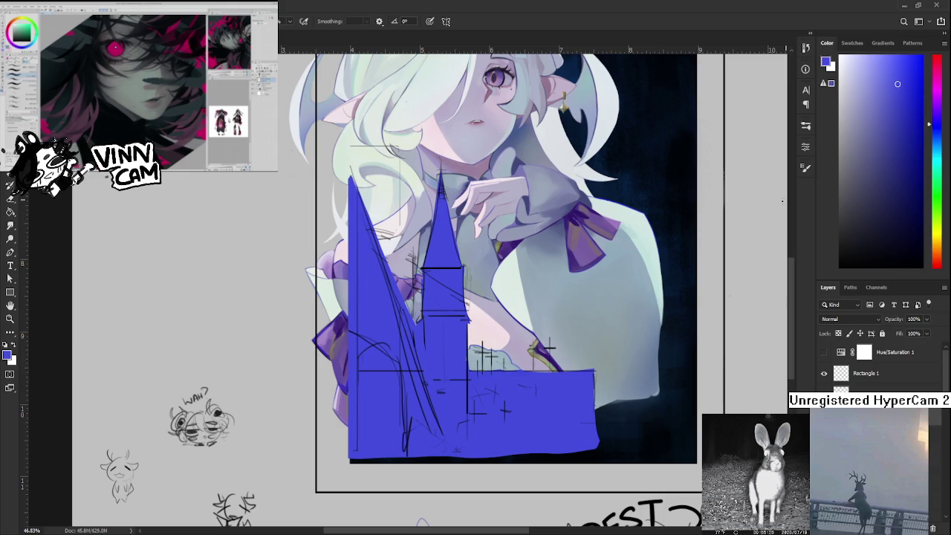
Choose a pale yellow-green as the painting colour in the Color panel.
click(937, 186)
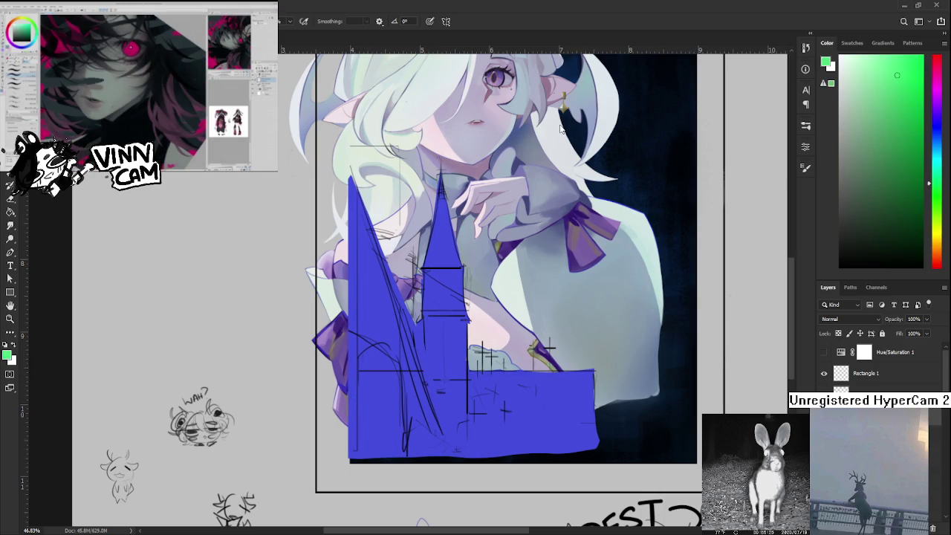
click(872, 78)
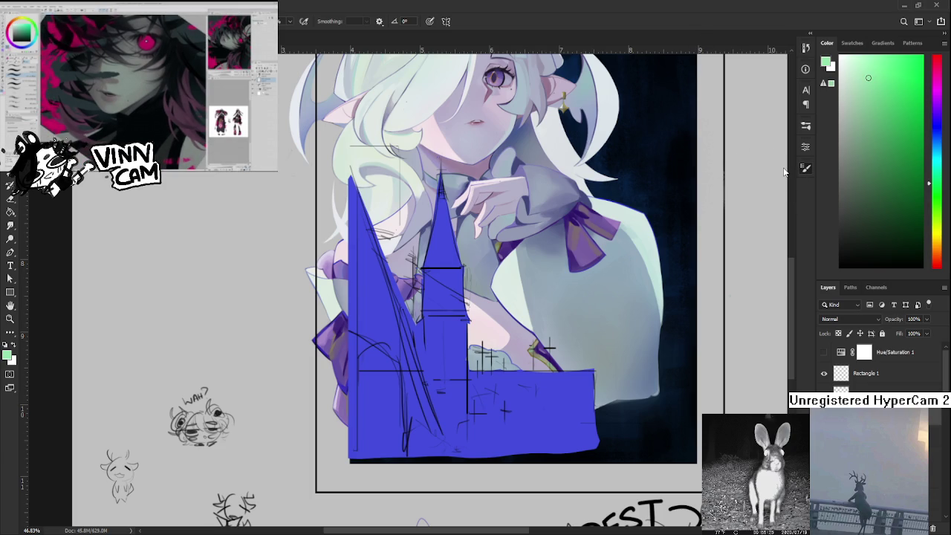
click(939, 201)
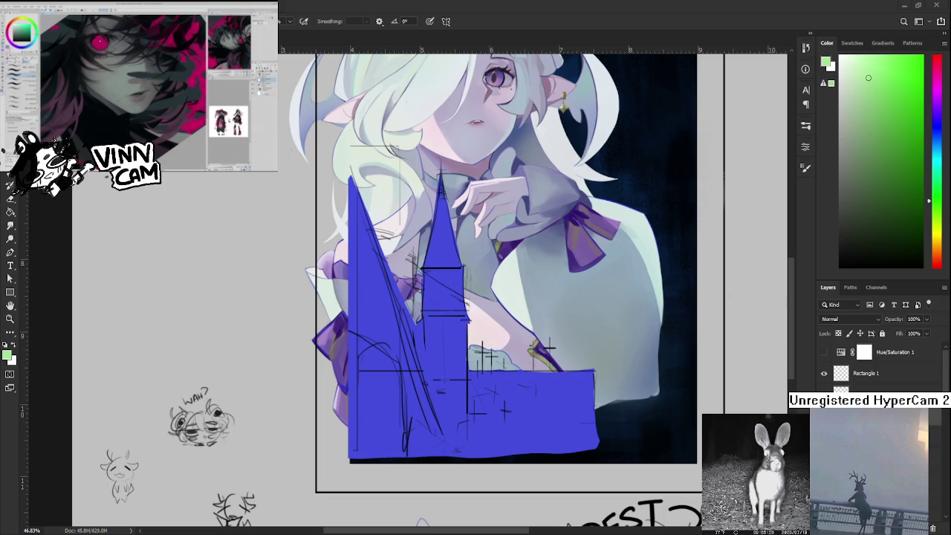
scroll(420, 297, down, 1)
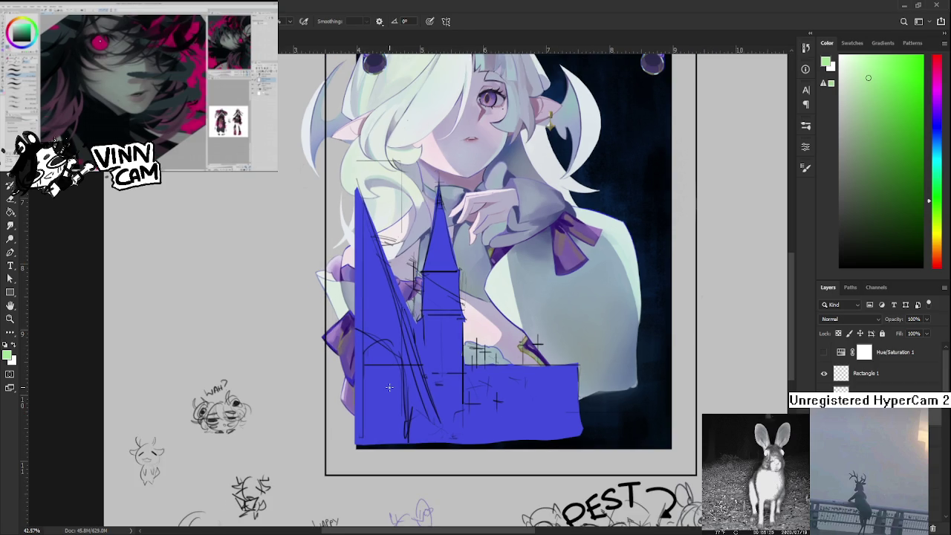
Paint a pale green stroke along the silhouette's bottom-left, then undo, tweak the shade and repaint.
drag(363, 435, 407, 433)
key(ctrl+z)
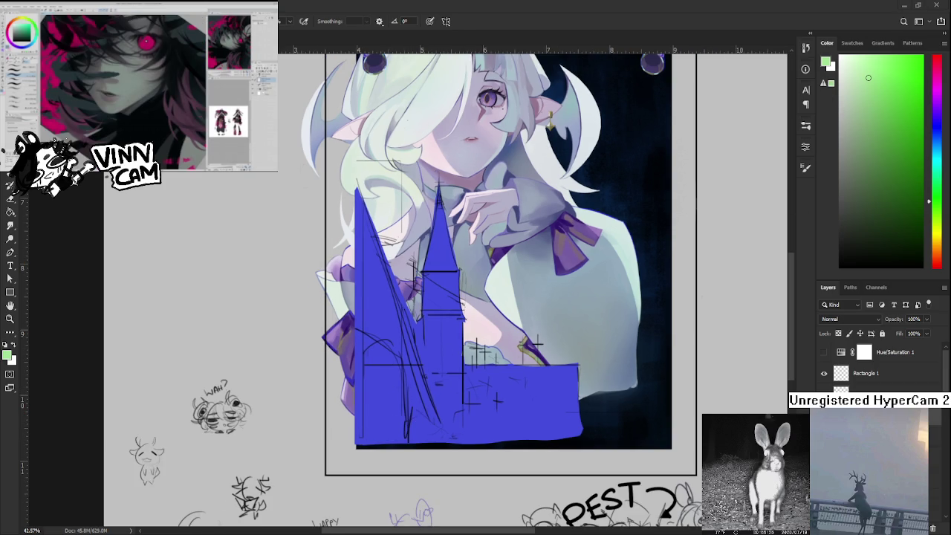
drag(873, 80, 879, 74)
drag(373, 435, 407, 434)
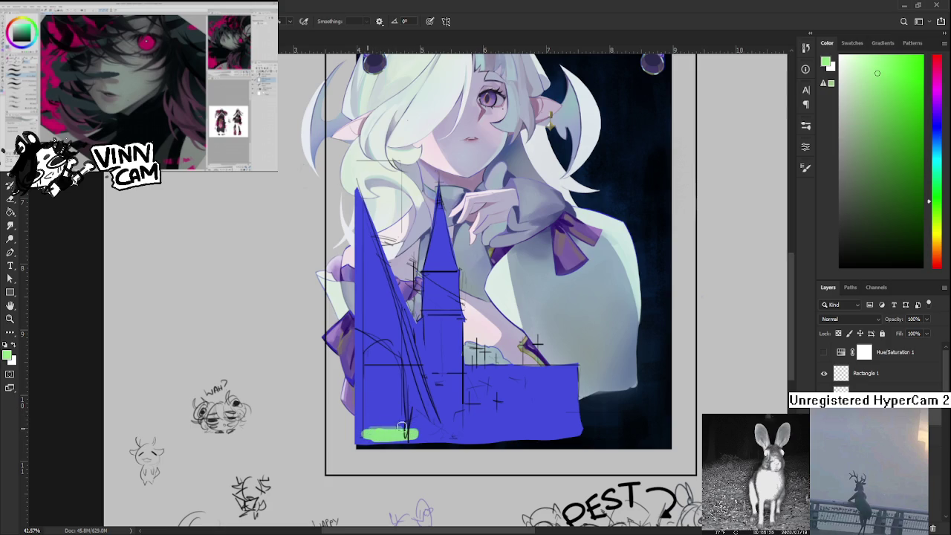
Alternate green and blue samples to shape the bottom-left green patch into steps.
alt+click(381, 426)
drag(381, 427, 367, 424)
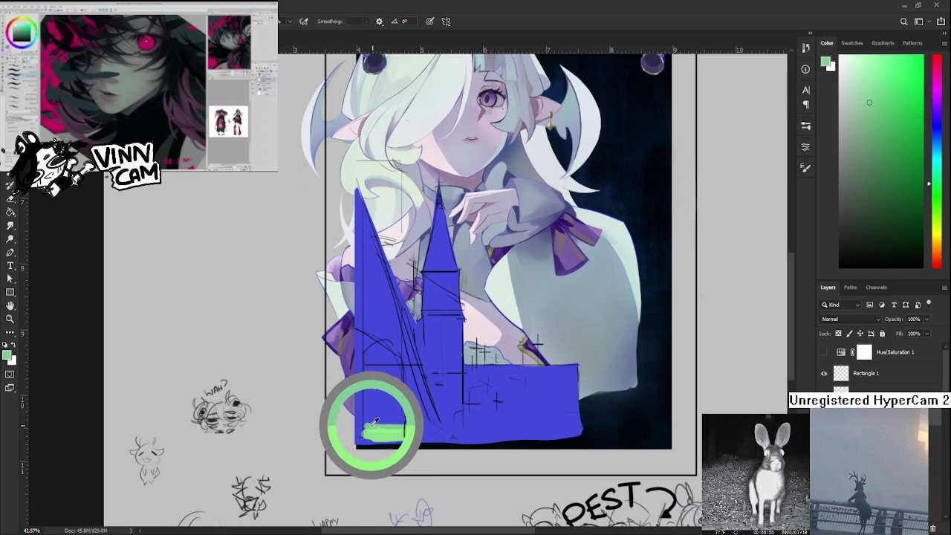
alt+click(394, 421)
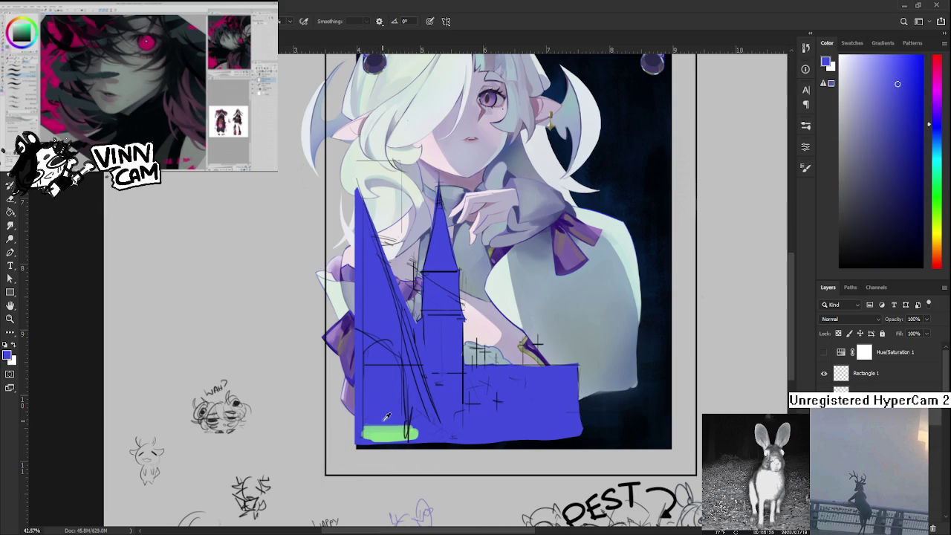
alt+click(371, 434)
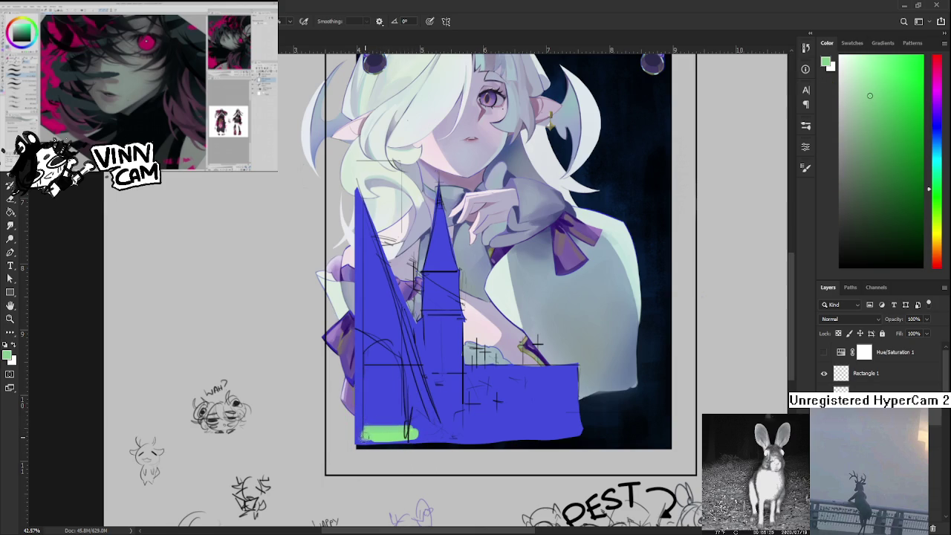
alt+click(426, 422)
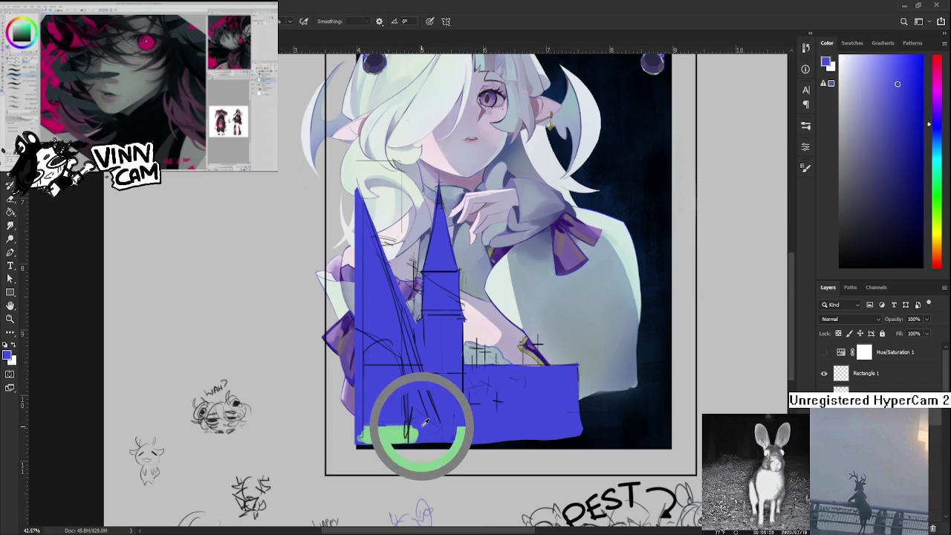
alt+click(388, 435)
alt+click(389, 421)
alt+click(394, 431)
Enlarge the green patch, then trim its top edge with the silhouette's blue.
drag(395, 429, 395, 431)
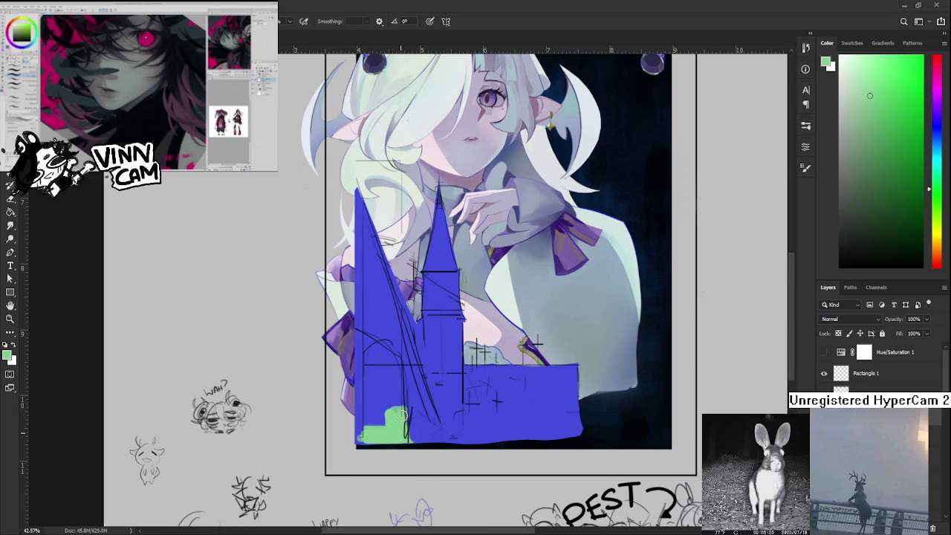
alt+click(408, 416)
alt+click(388, 399)
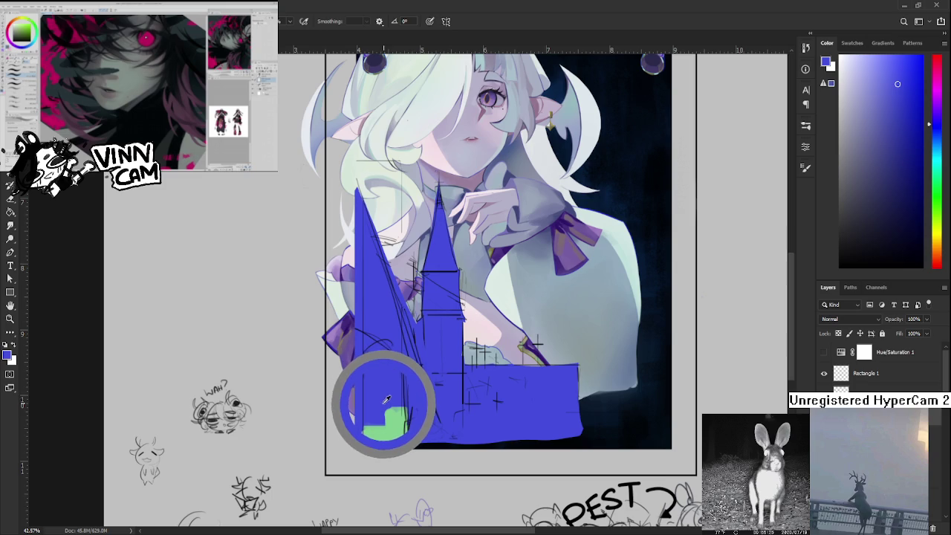
alt+click(388, 401)
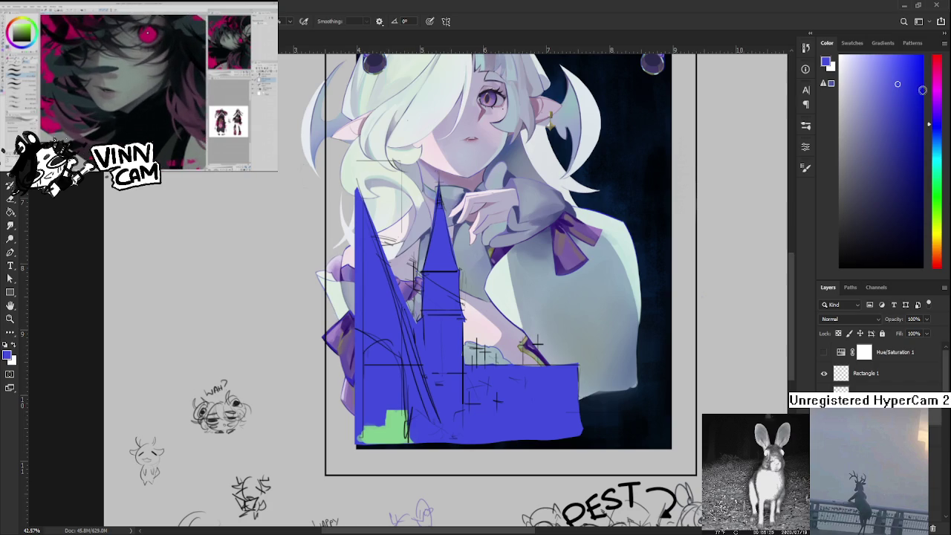
Set the hue back to green and refine the patch edges, alternating green and blue.
click(938, 182)
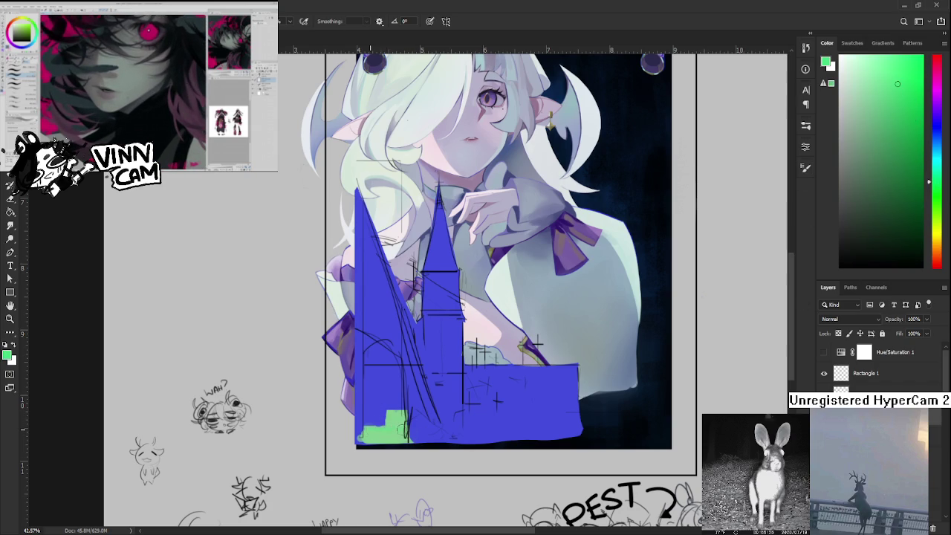
alt+click(379, 428)
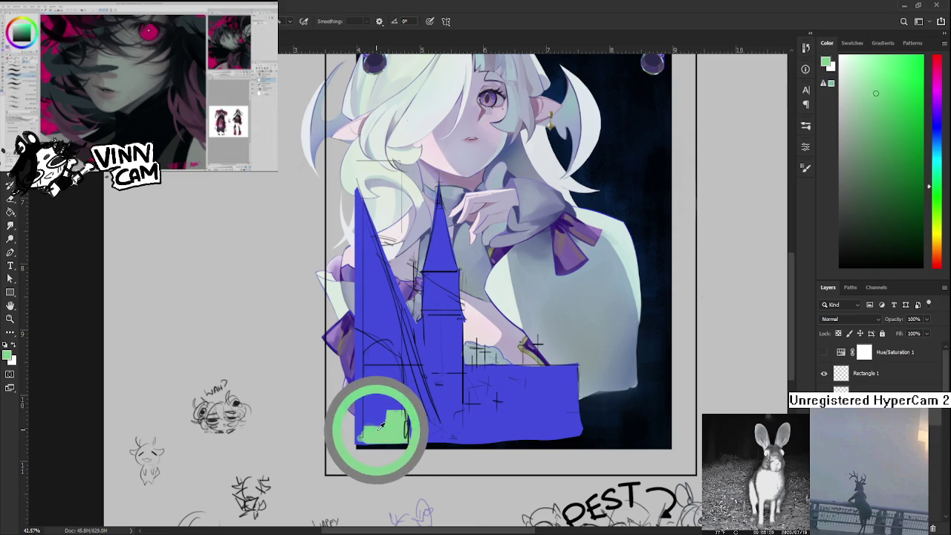
alt+click(394, 421)
alt+click(382, 405)
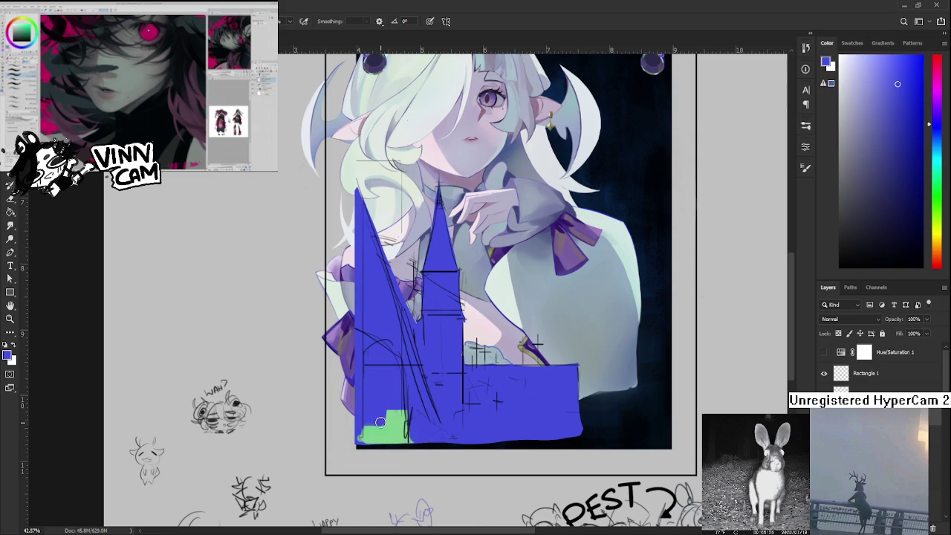
alt+click(382, 413)
alt+click(394, 408)
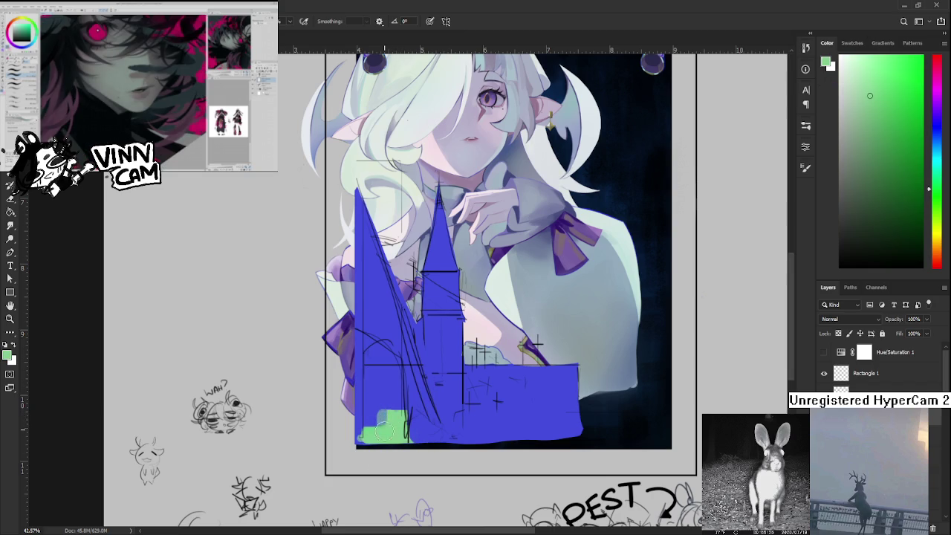
alt+click(394, 403)
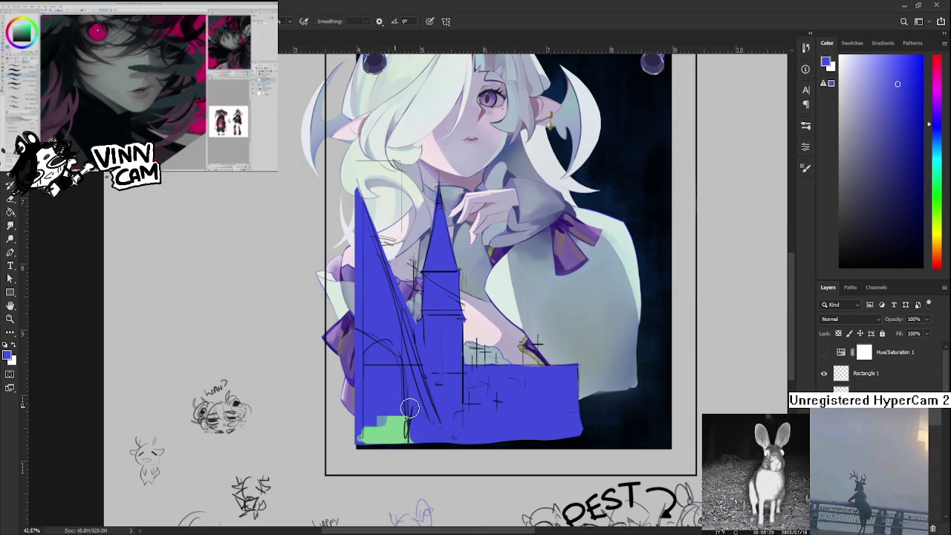
Extend the green patch rightward along the base and paint blue back over its top.
alt+click(407, 413)
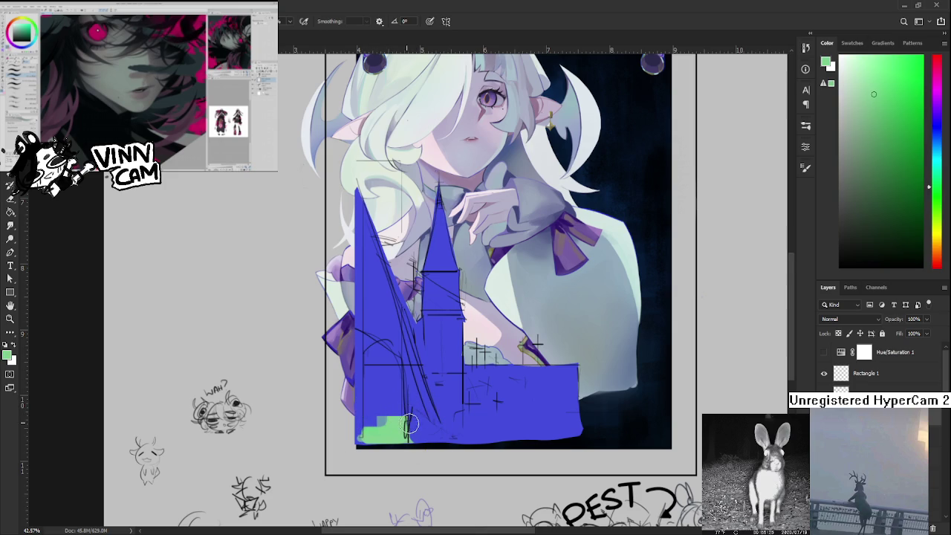
drag(408, 434, 425, 430)
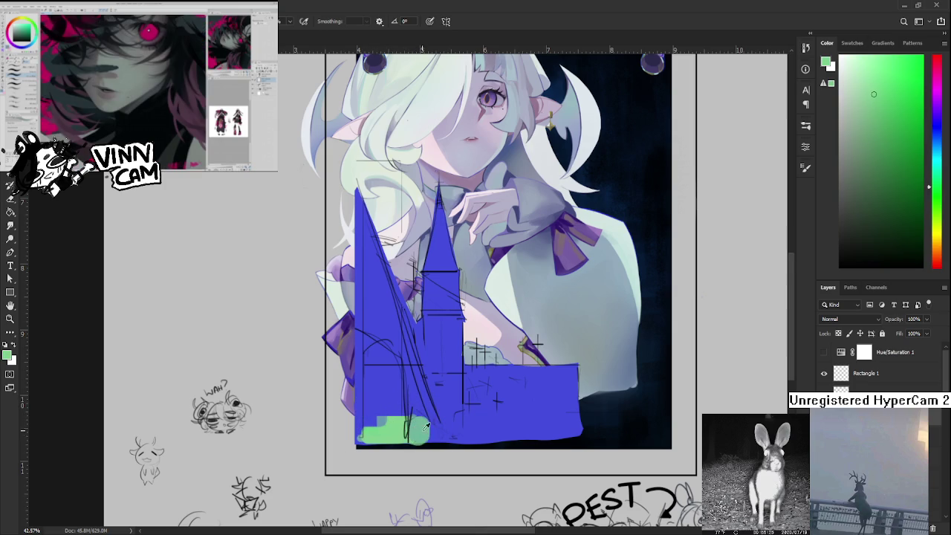
alt+click(425, 427)
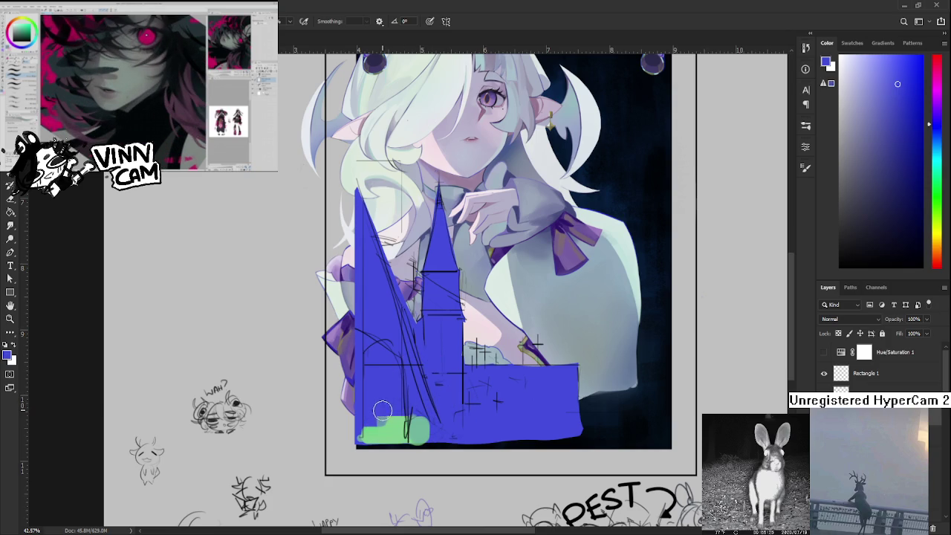
alt+click(439, 429)
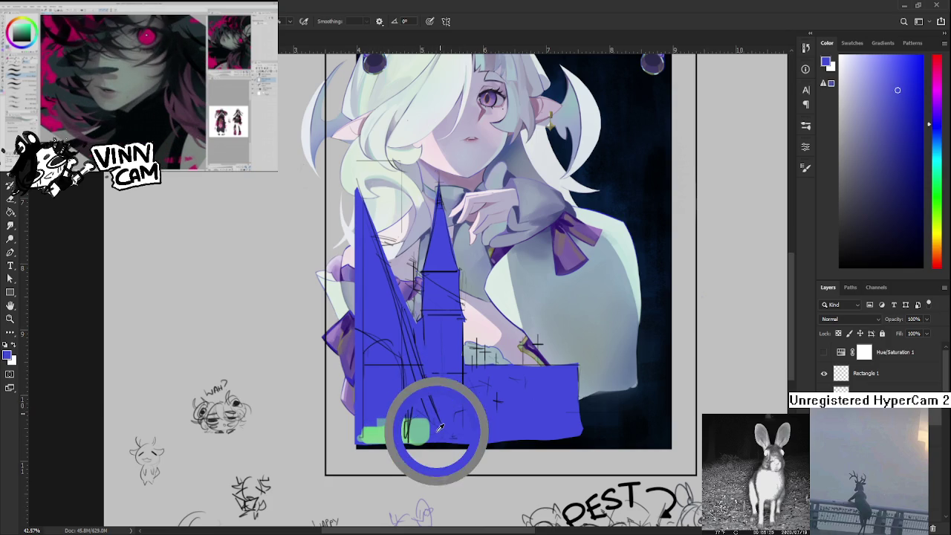
drag(439, 429, 433, 431)
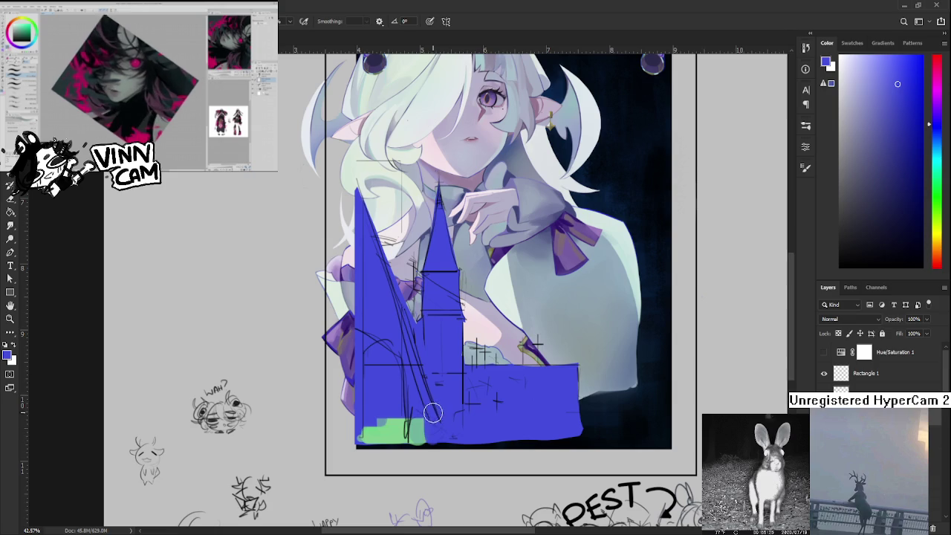
alt+click(385, 423)
scroll(396, 414, up, 1)
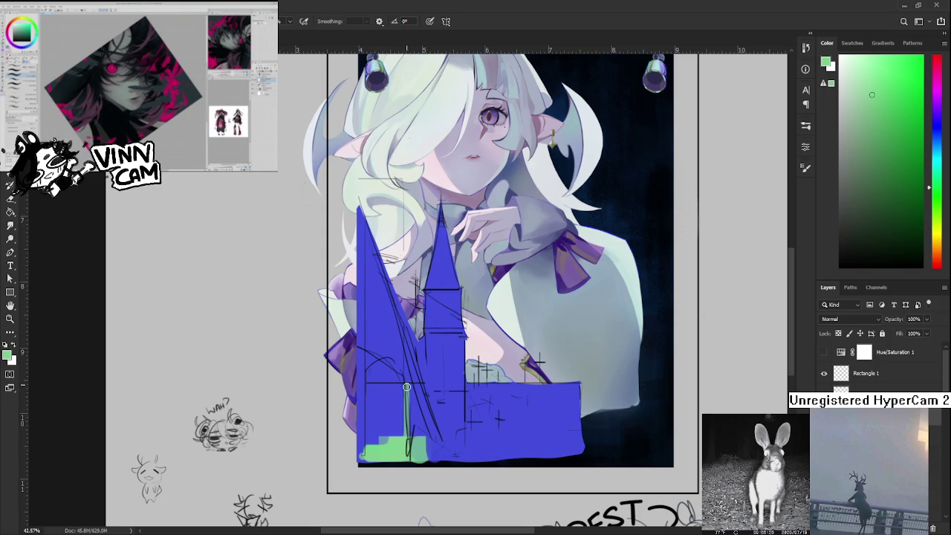
Paint a short green line inside the church and resample the blue and green colours.
drag(407, 386, 370, 385)
alt+click(380, 393)
alt+click(371, 388)
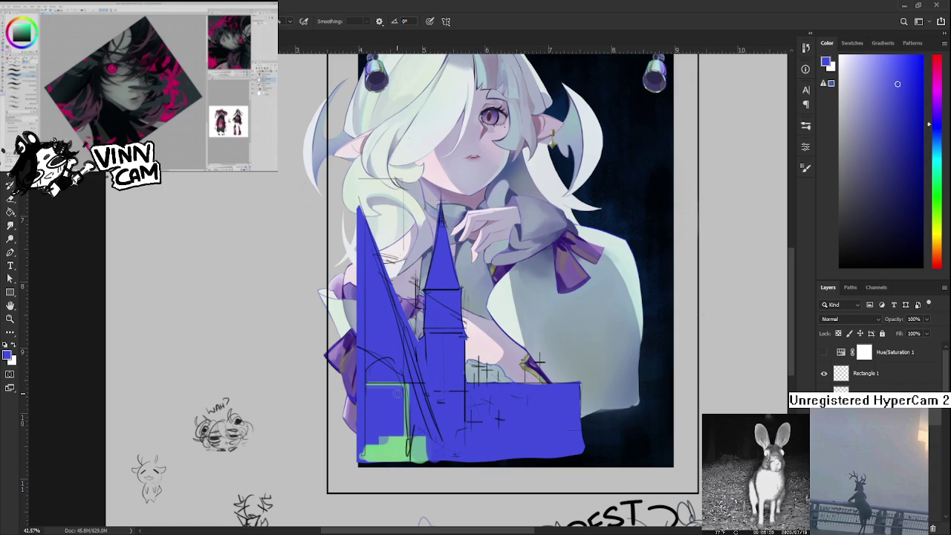
alt+click(403, 450)
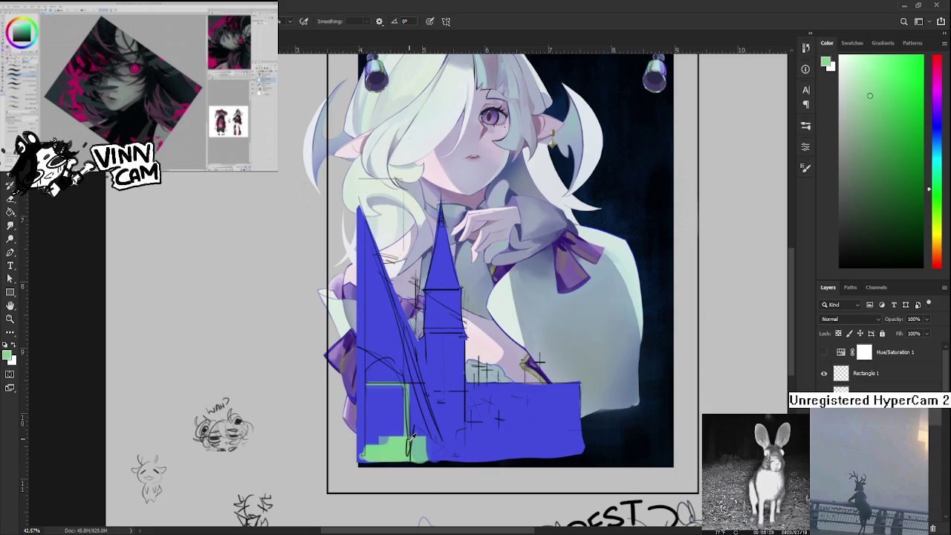
alt+click(407, 442)
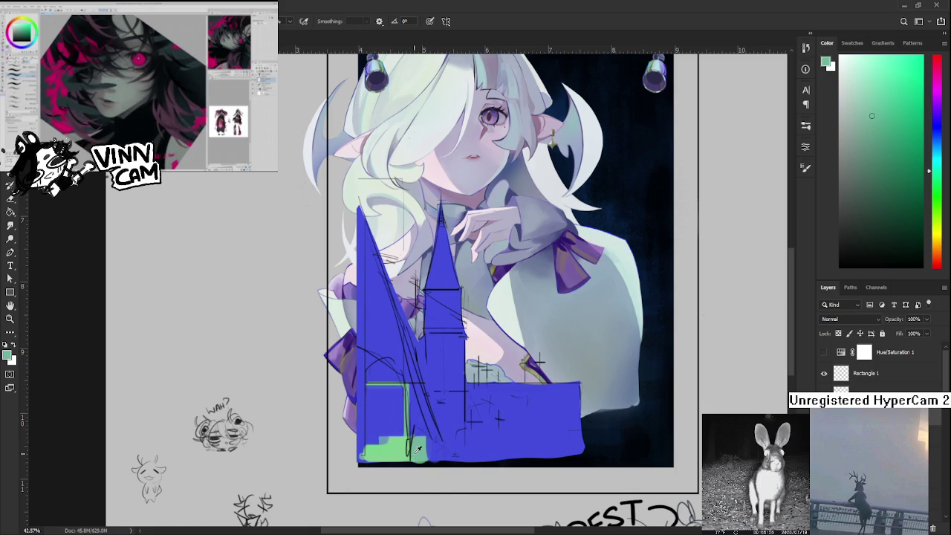
alt+click(420, 453)
Pan toward the church's base and try a short green vertical stroke, then undo it.
key(e)
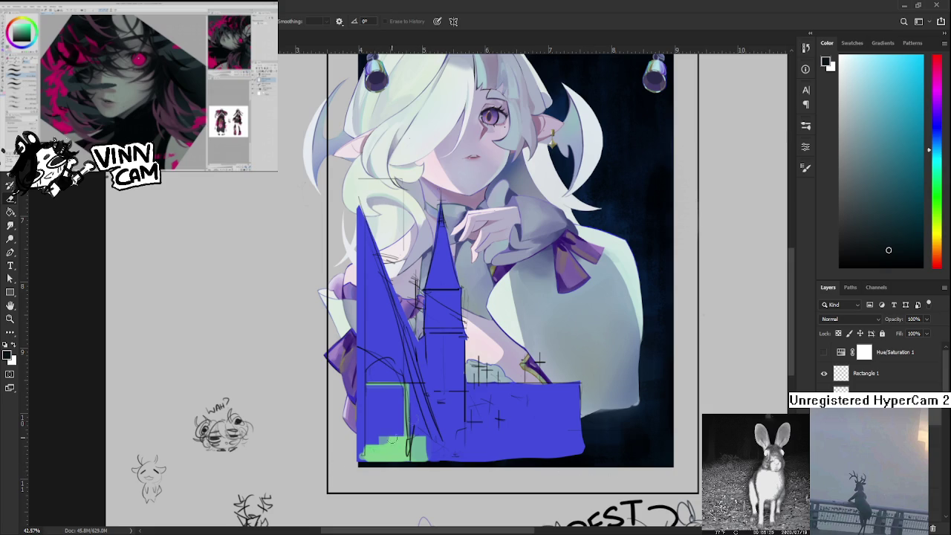
drag(434, 395, 414, 426)
key(b)
alt+click(381, 464)
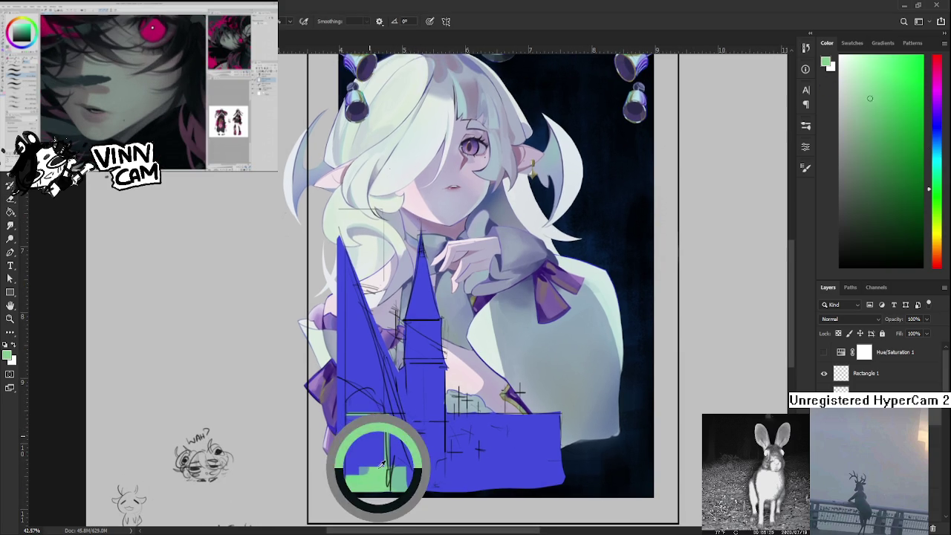
drag(350, 417, 351, 472)
key(ctrl+z)
Paint a green line up the blue shape's left edge into the spire, then sample greyish blue.
drag(349, 417, 349, 468)
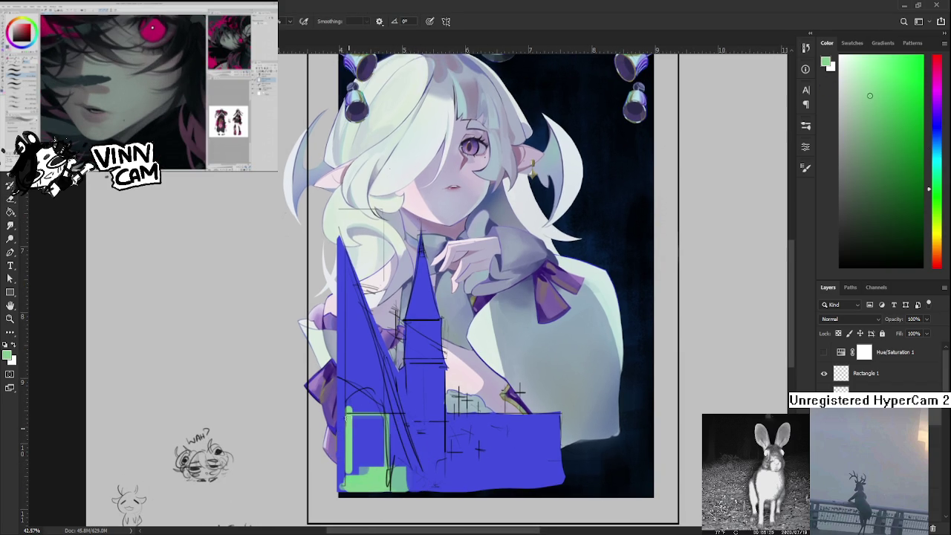
drag(348, 417, 345, 253)
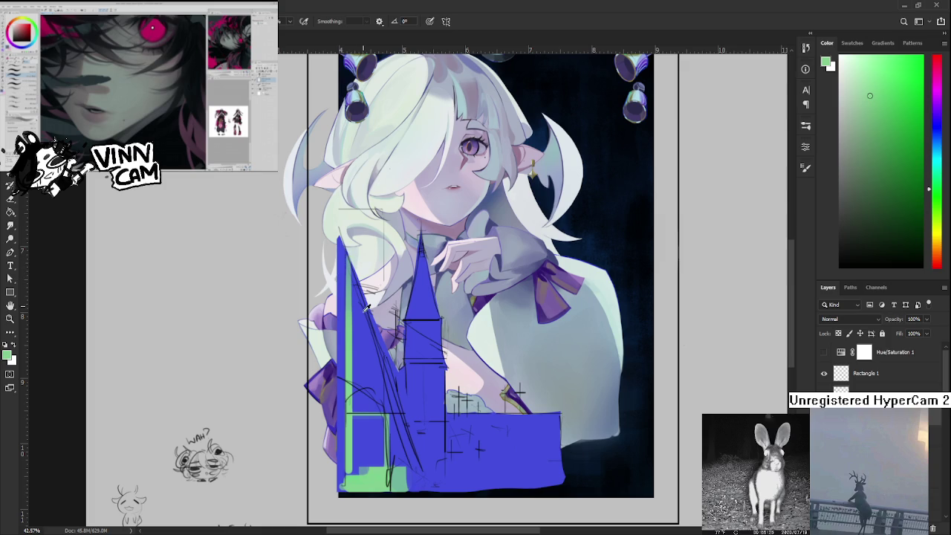
alt+click(360, 337)
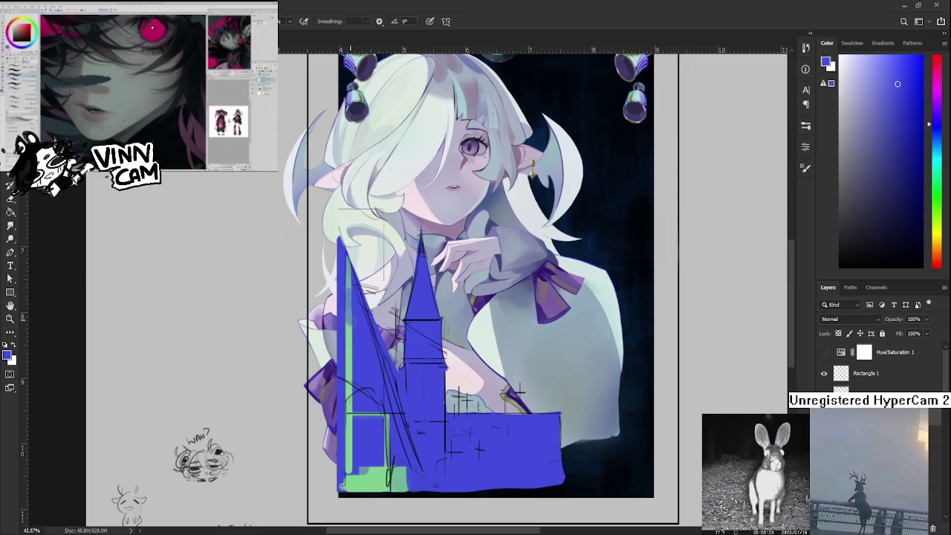
alt+click(353, 305)
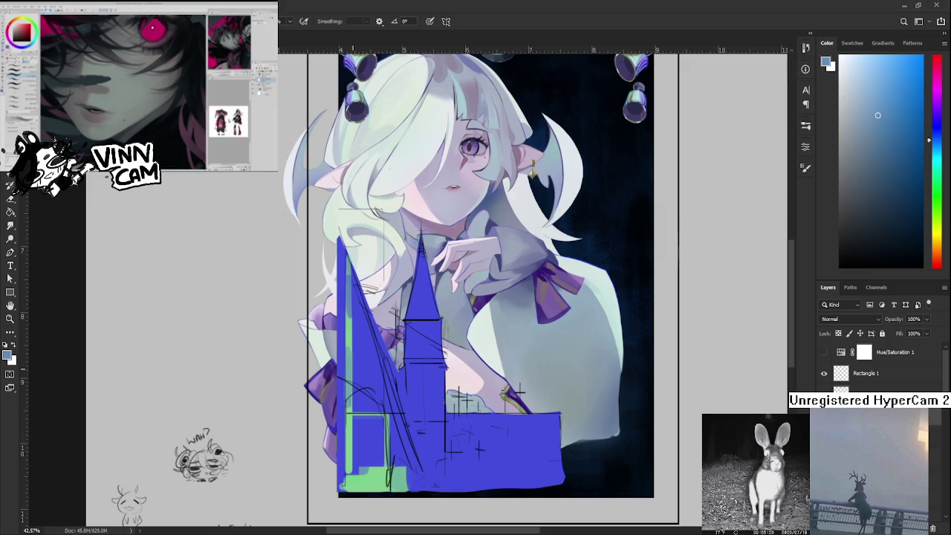
scroll(369, 384, down, 1)
scroll(369, 384, down, 1)
scroll(369, 384, down, 1)
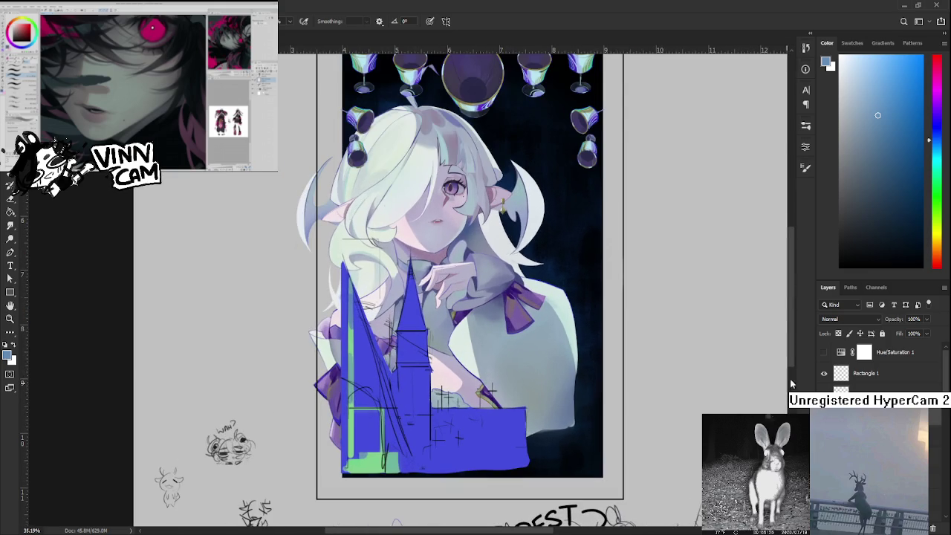
click(824, 353)
click(825, 352)
click(824, 353)
click(824, 352)
scroll(377, 358, down, 1)
scroll(377, 357, down, 1)
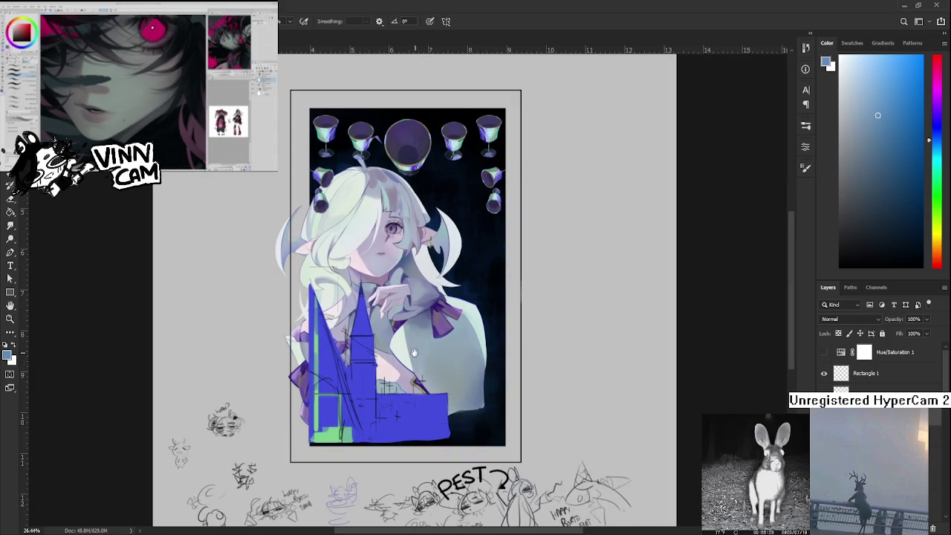
scroll(401, 368, up, 1)
scroll(379, 372, up, 1)
scroll(357, 375, up, 1)
alt+click(349, 370)
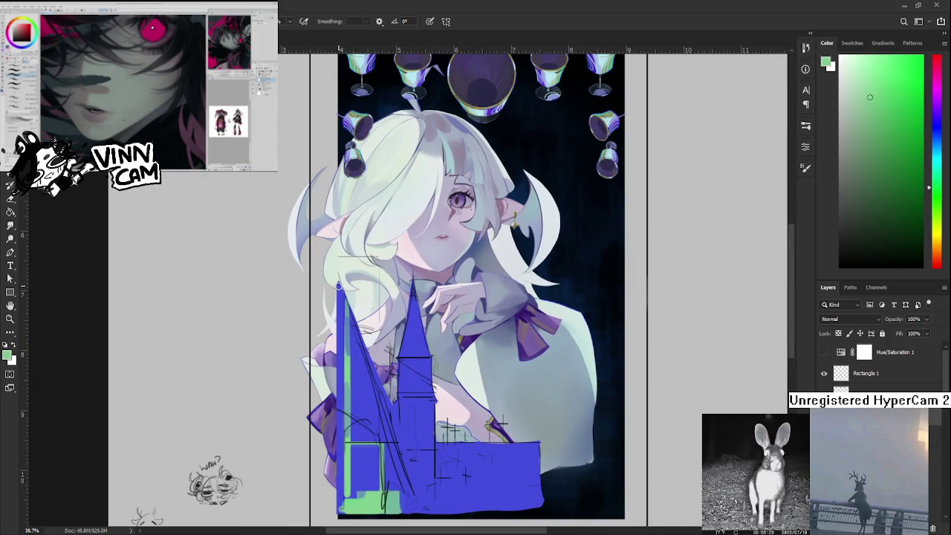
drag(340, 280, 338, 495)
key(ctrl+z)
scroll(338, 503, down, 2)
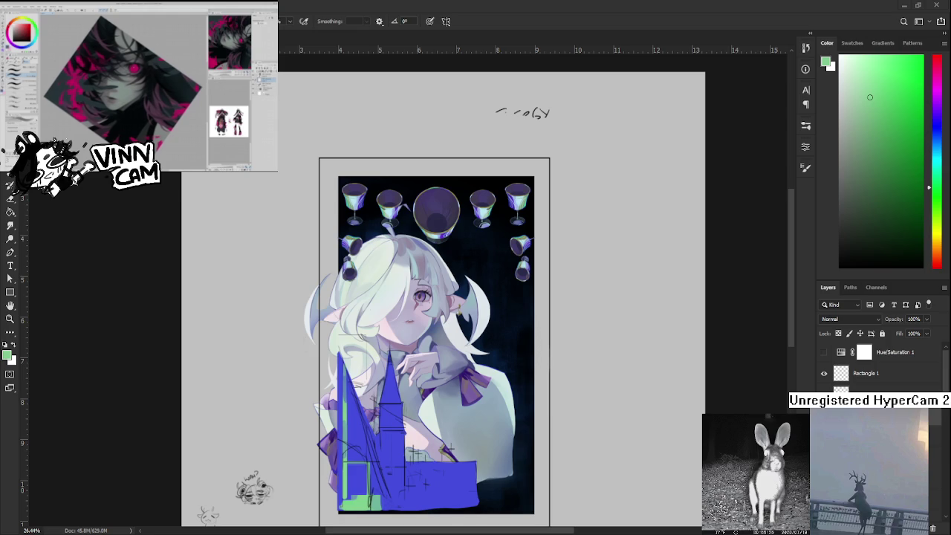
scroll(381, 450, up, 1)
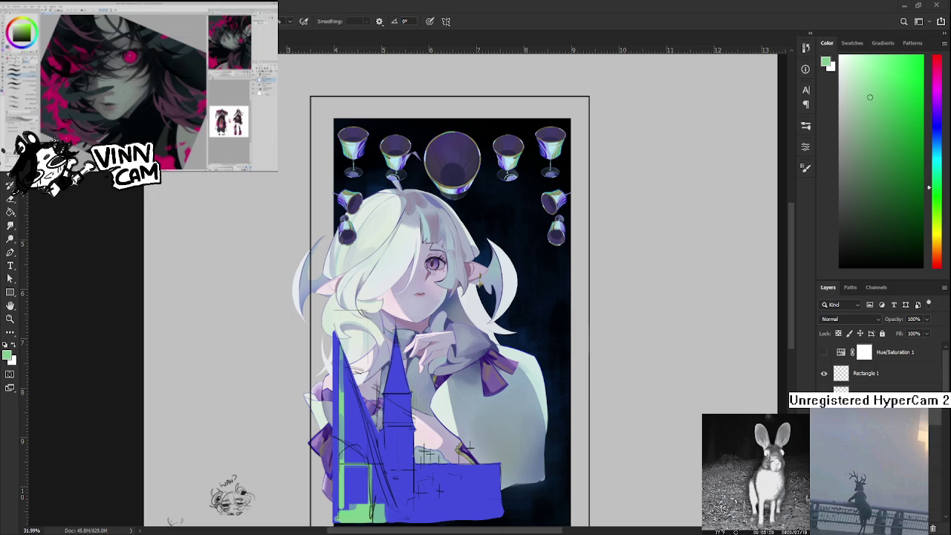
drag(315, 402, 346, 392)
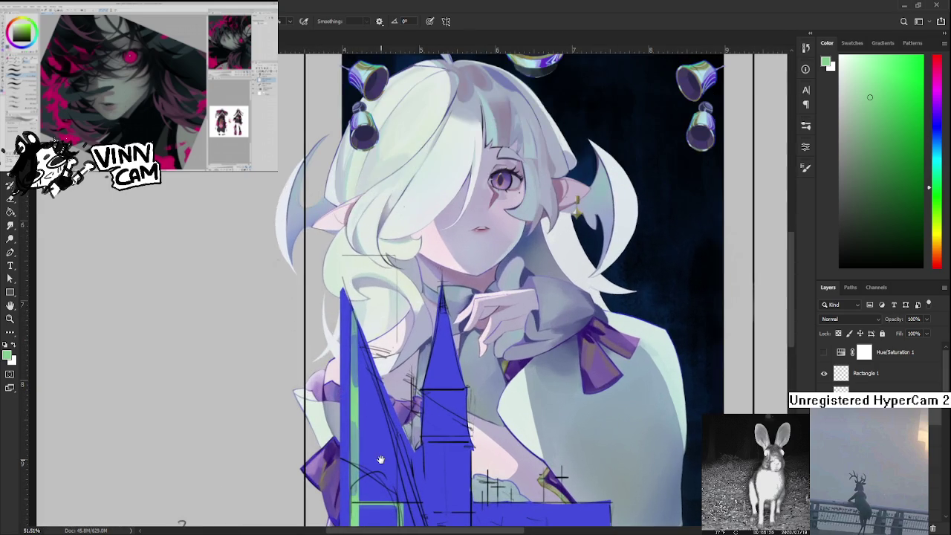
Zoom in on the spire and alternate blue and green along the stripe's edge.
drag(380, 460, 339, 349)
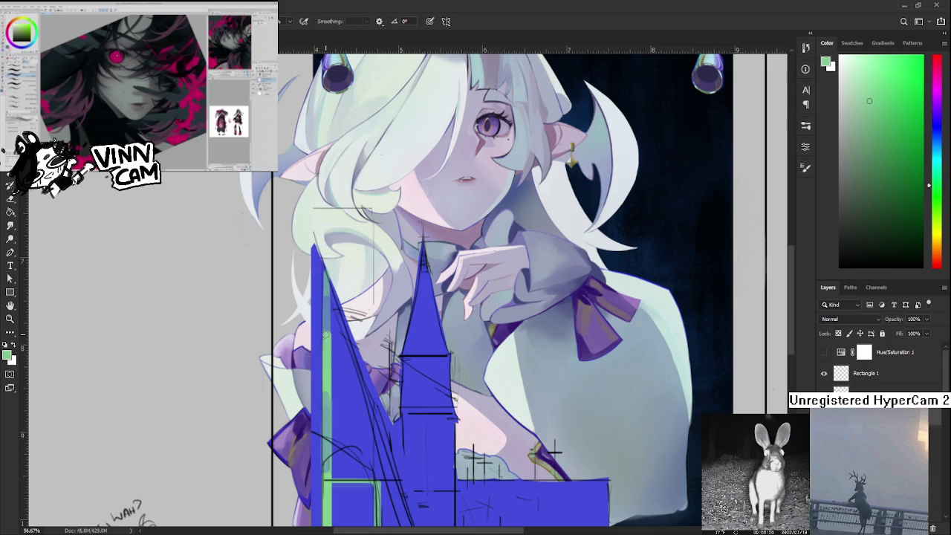
alt+click(327, 331)
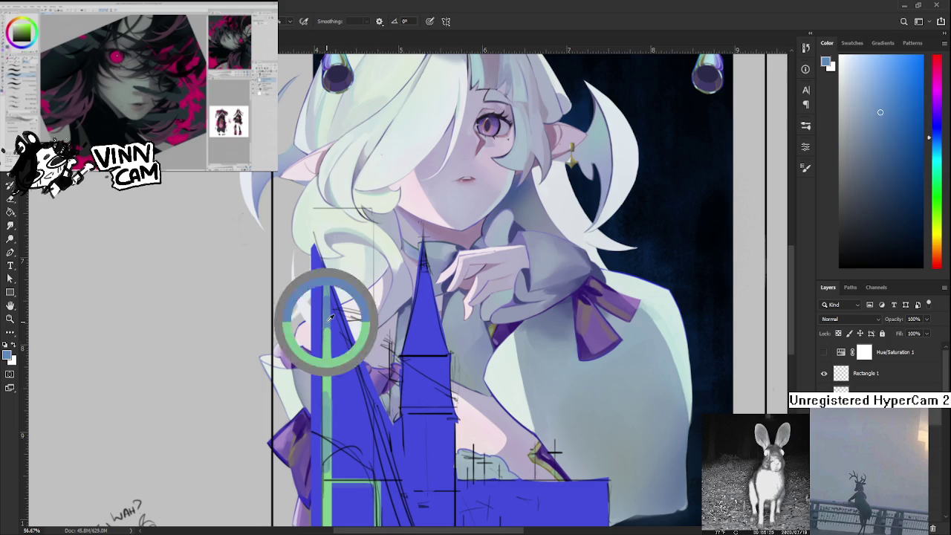
alt+click(335, 318)
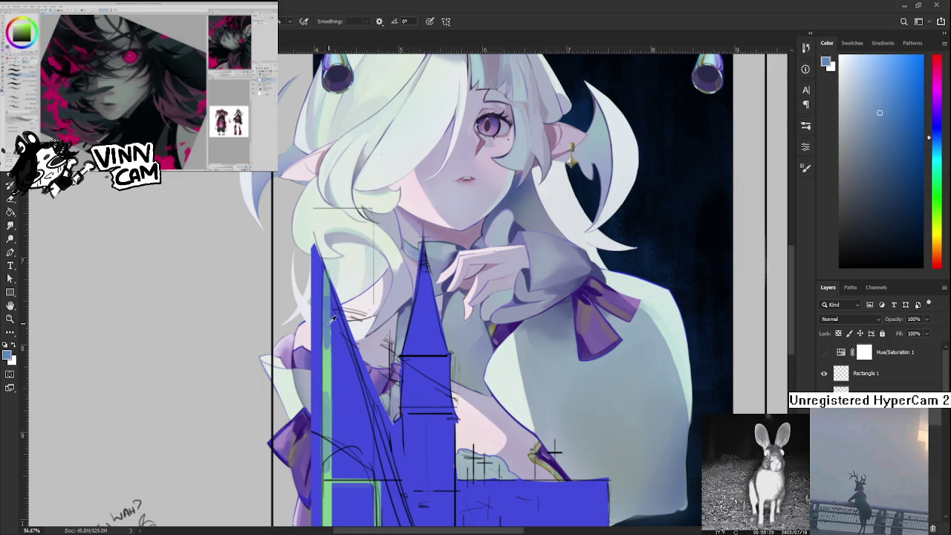
drag(330, 319, 331, 350)
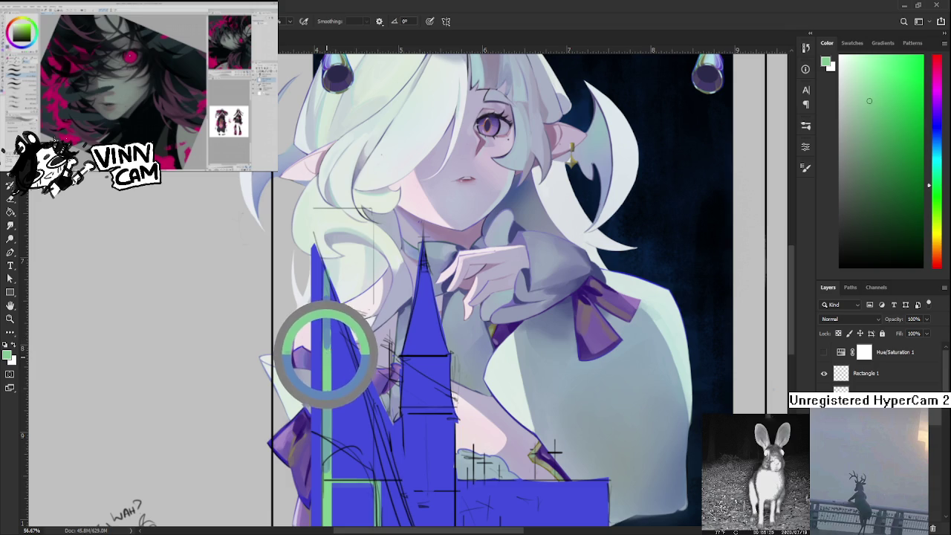
drag(331, 349, 328, 333)
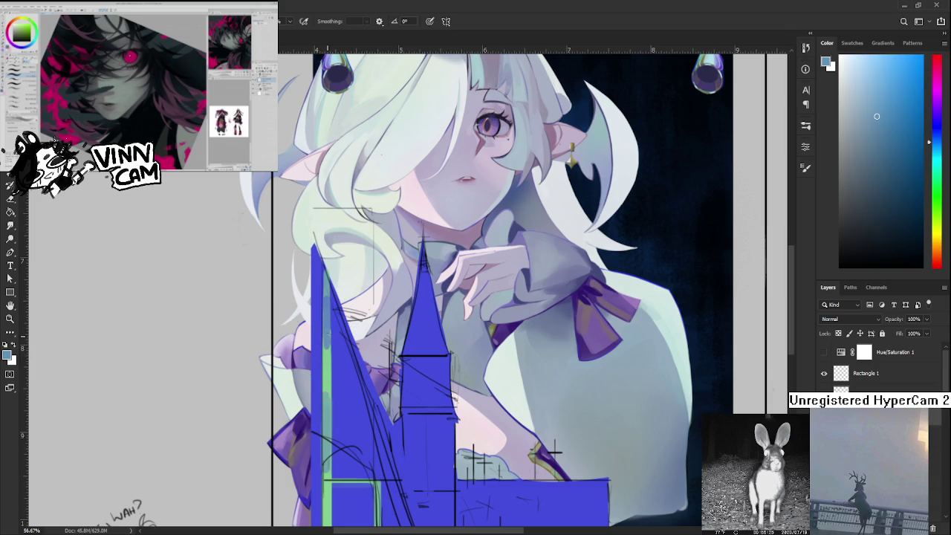
click(327, 342)
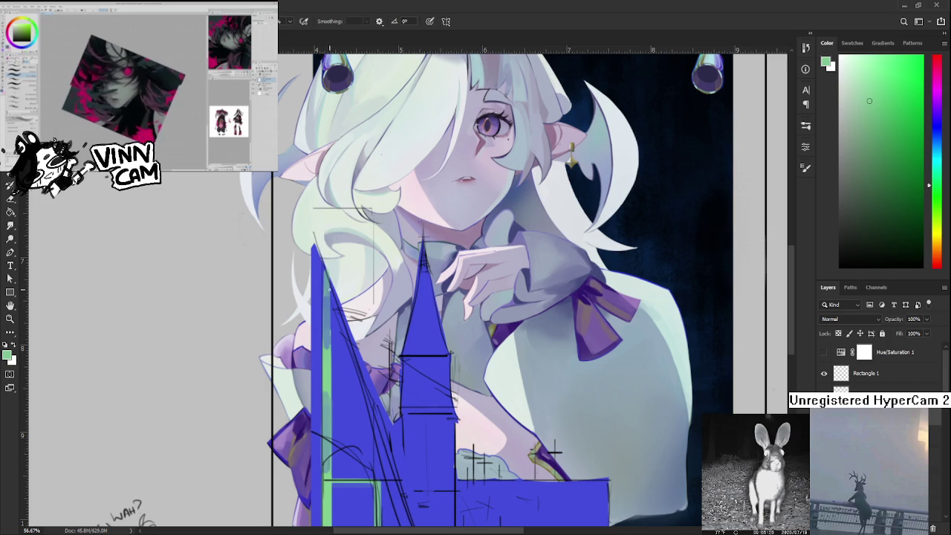
Keep alternating the spire's blue and the stripe's green to trim the highlight stripe.
alt+click(331, 299)
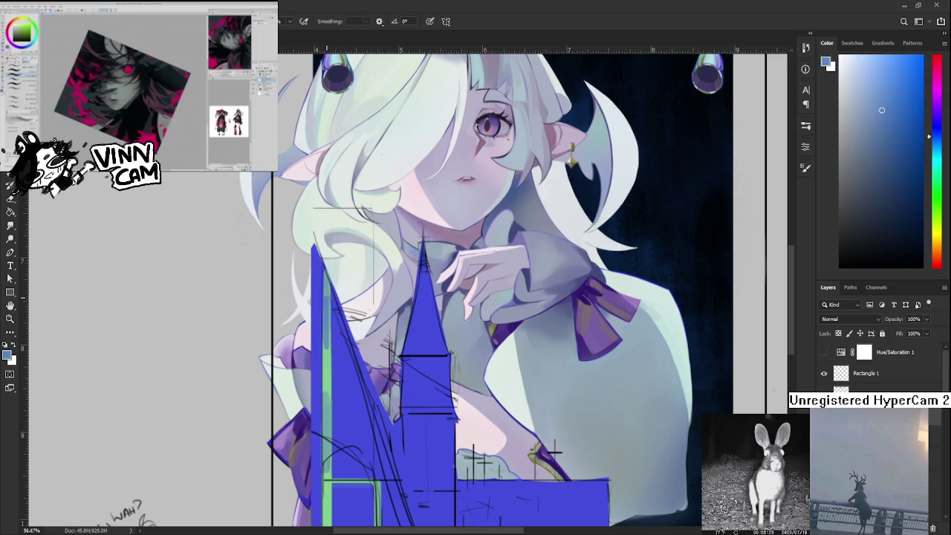
alt+click(332, 296)
alt+click(328, 349)
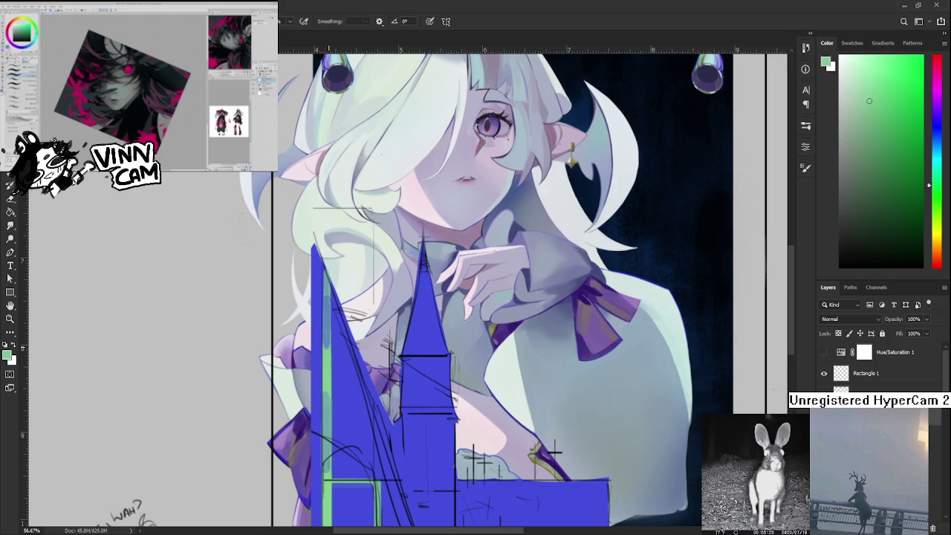
alt+click(327, 340)
alt+click(331, 334)
alt+click(329, 348)
alt+click(327, 348)
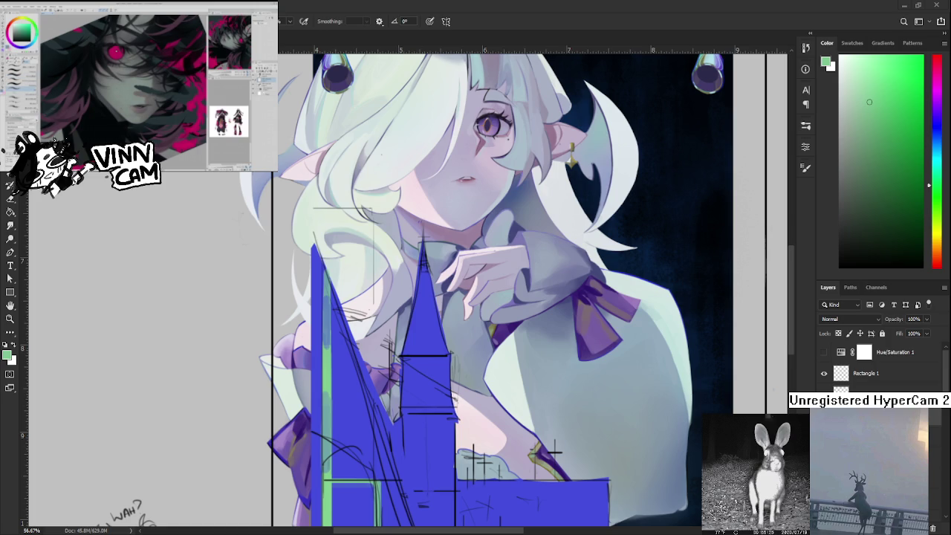
scroll(475, 290, down, 3)
Toggle the Hue/Saturation layer twice to check greyscale values, ending in full colour.
scroll(398, 398, up, 3)
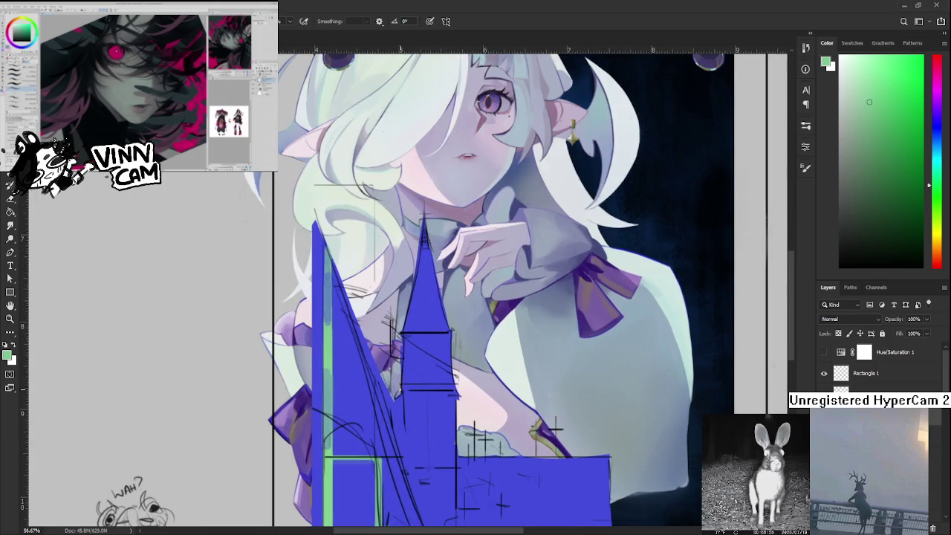
drag(388, 420, 385, 408)
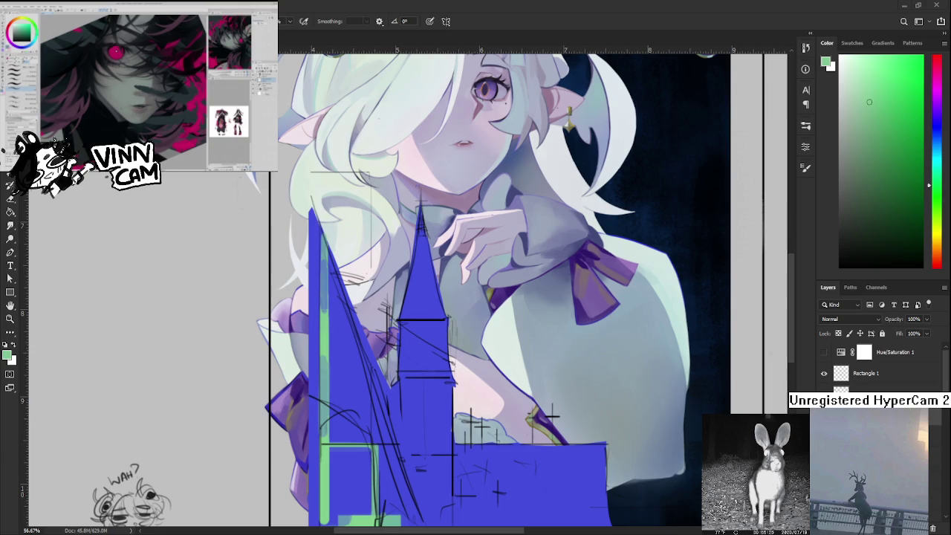
click(824, 354)
click(824, 354)
click(824, 353)
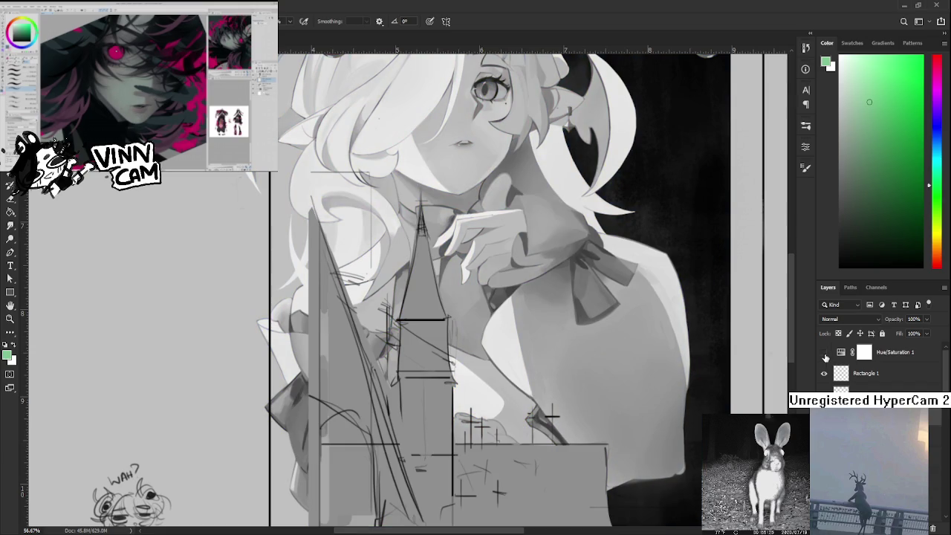
click(824, 354)
Zoom out to the whole canvas and sample the deep violet from the central goblet.
scroll(497, 426, down, 2)
scroll(497, 425, down, 2)
scroll(498, 426, down, 1)
scroll(497, 426, down, 1)
drag(498, 426, 489, 448)
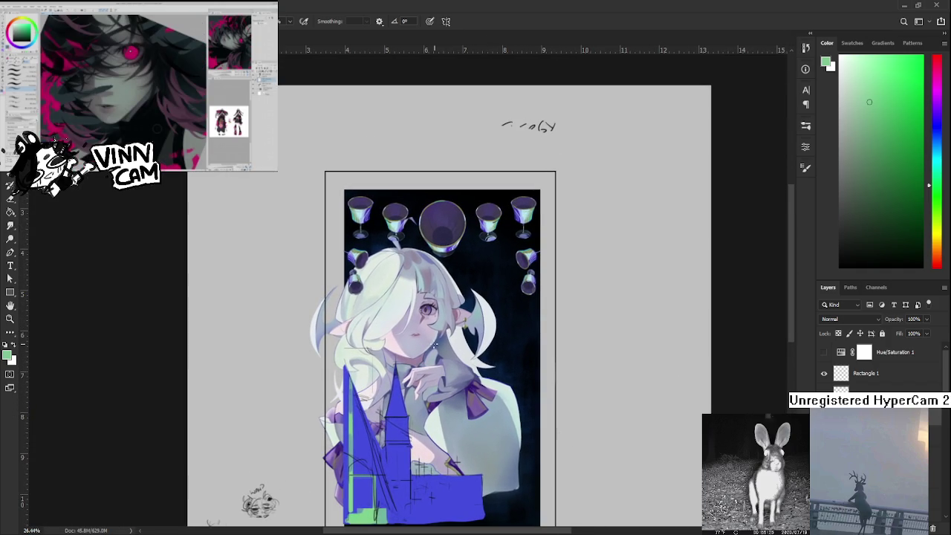
scroll(424, 269, up, 1)
scroll(424, 269, up, 1)
scroll(413, 283, up, 1)
scroll(399, 298, up, 1)
scroll(419, 300, up, 1)
alt+click(403, 265)
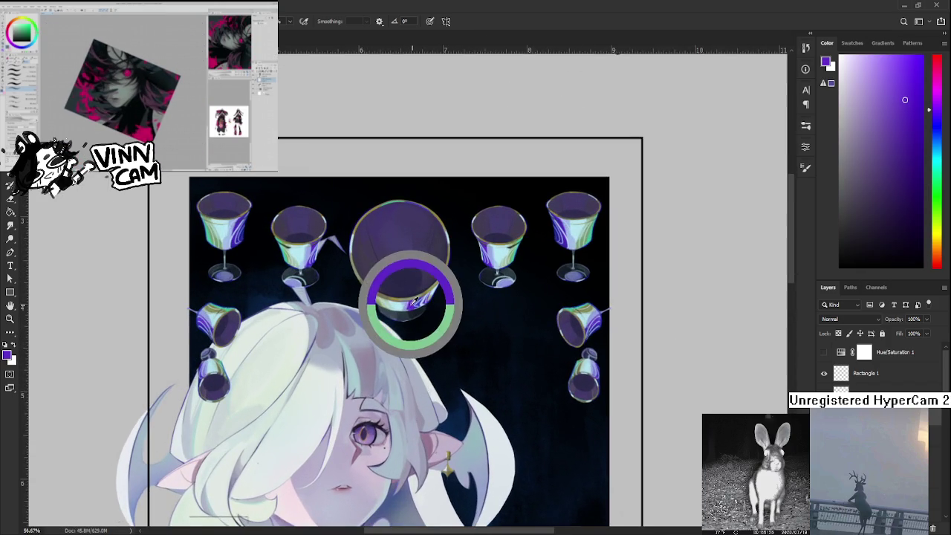
Magic-Wand select the blue church silhouette, then return to the Brush.
scroll(403, 265, down, 2)
scroll(404, 265, down, 1)
drag(404, 265, 429, 157)
key(w)
click(461, 468)
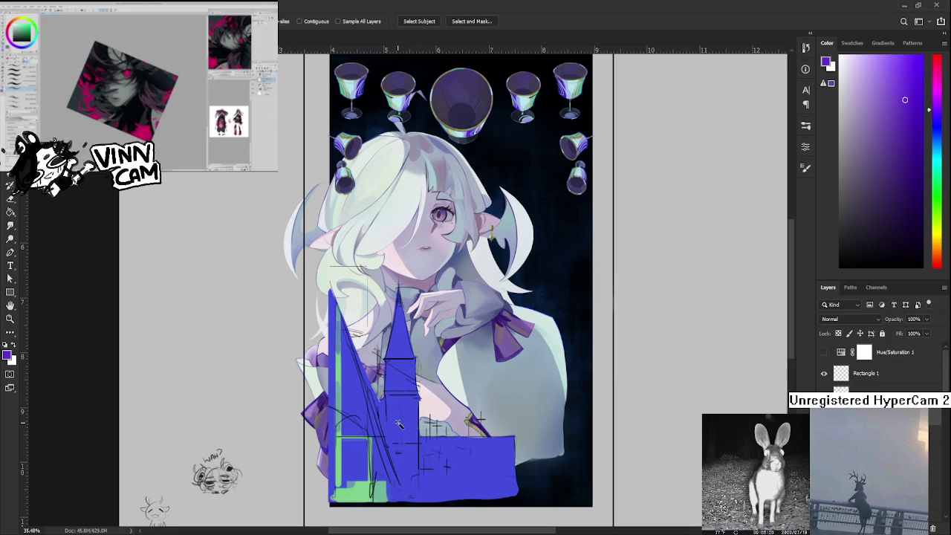
key(b)
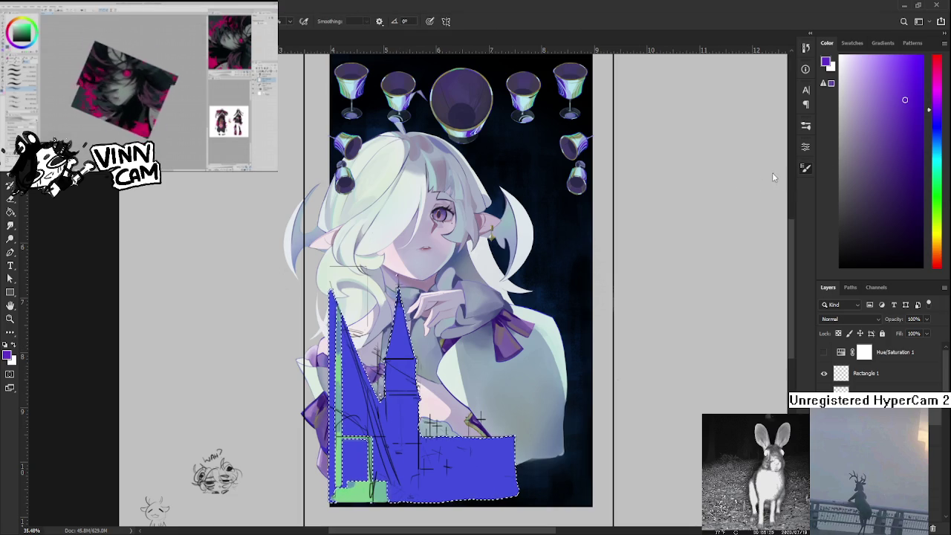
scroll(443, 431, up, 2)
scroll(443, 431, up, 1)
Darken the right part of the blue base with purple, then eyedrop blues and greys from the silhouette.
drag(454, 386, 512, 383)
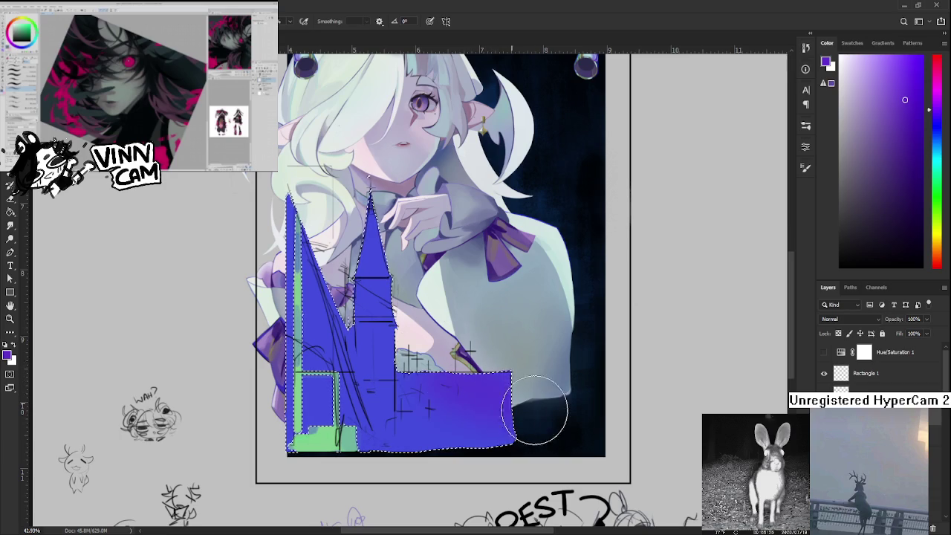
scroll(394, 385, up, 2)
scroll(404, 403, down, 1)
alt+click(382, 450)
scroll(366, 356, up, 2)
alt+click(392, 388)
alt+click(391, 347)
alt+click(362, 321)
alt+click(378, 362)
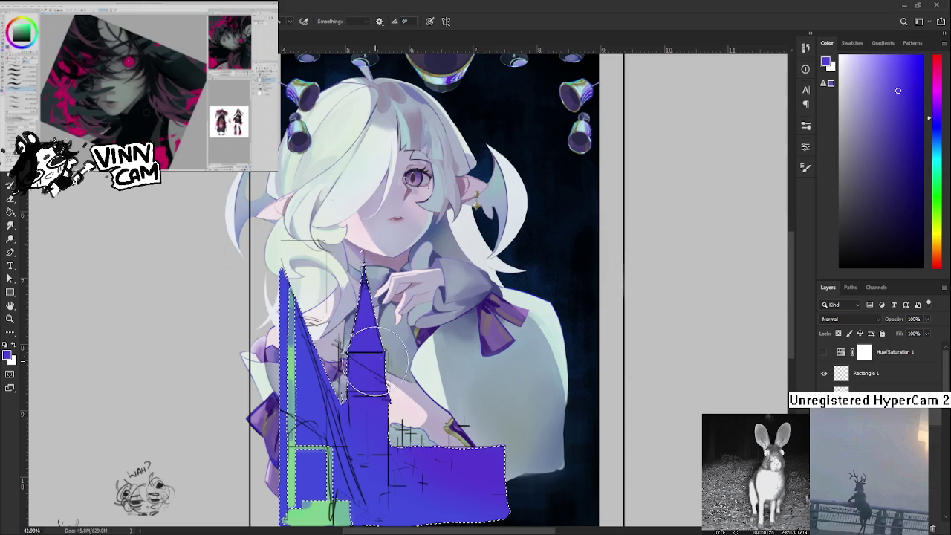
Sample blues from the tower and base and paint shading over the left spire.
alt+click(364, 408)
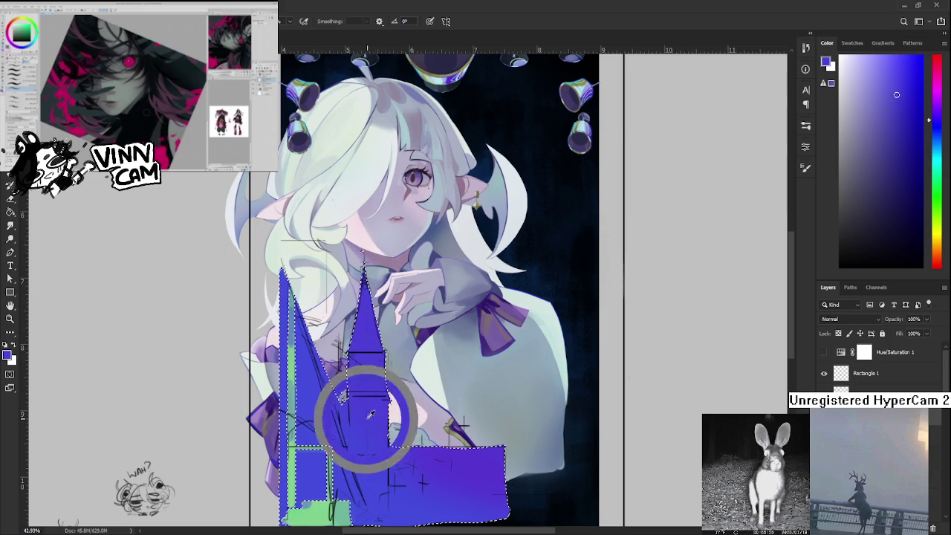
alt+click(426, 468)
drag(436, 466, 433, 450)
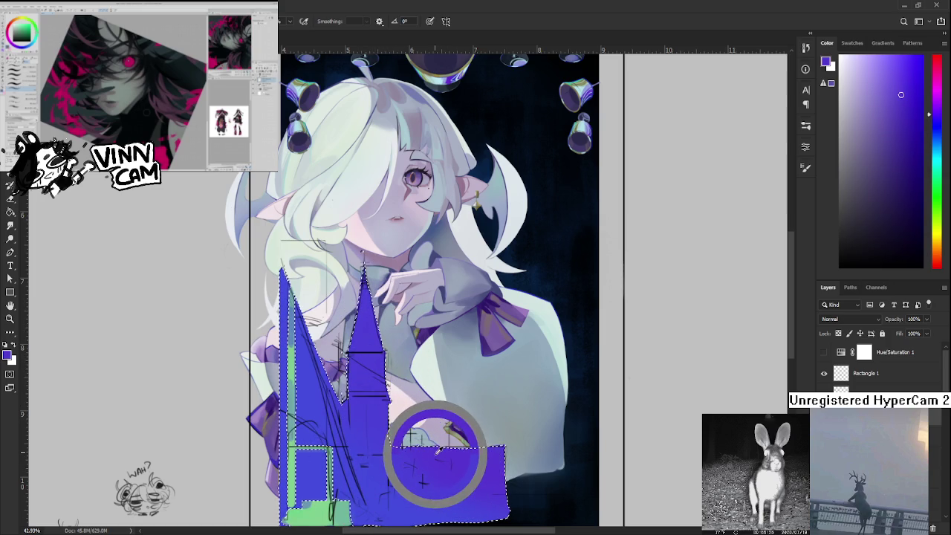
alt+click(439, 446)
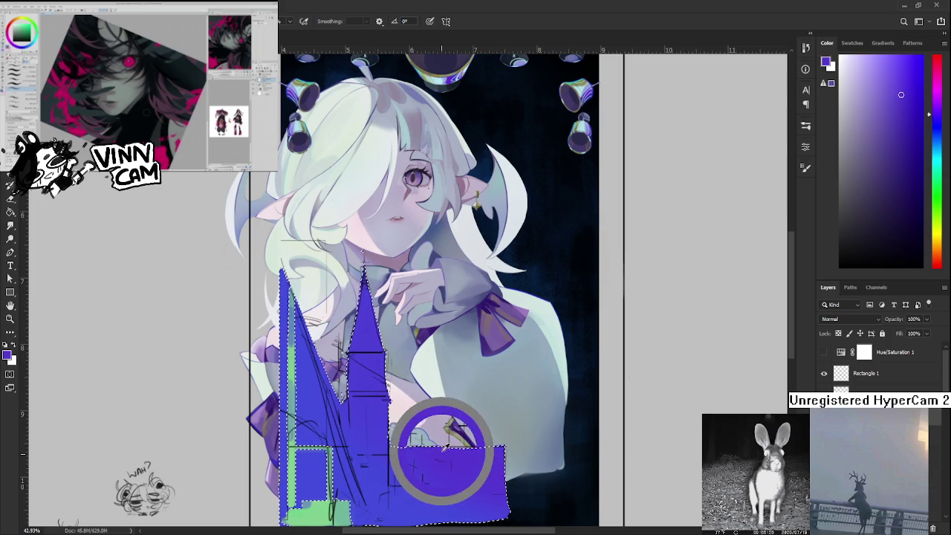
alt+click(350, 377)
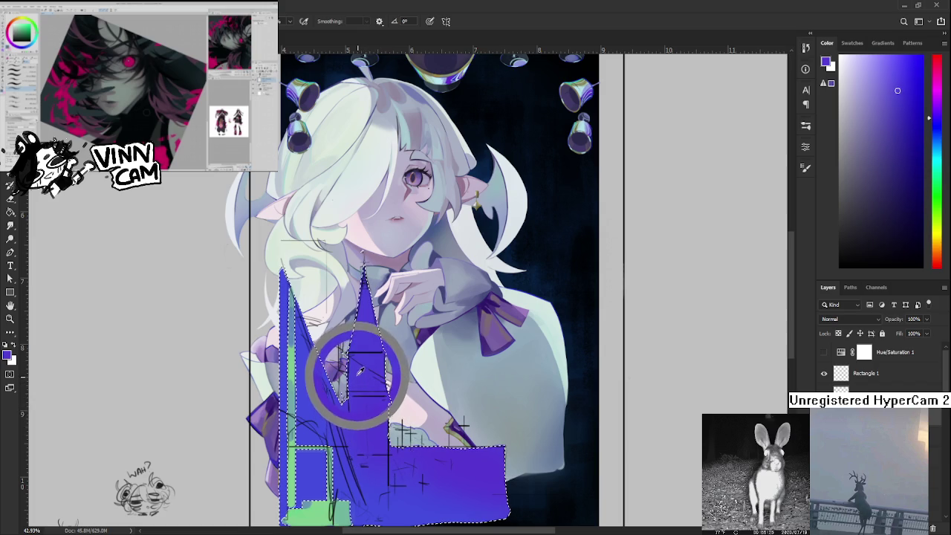
alt+click(338, 396)
drag(339, 396, 305, 400)
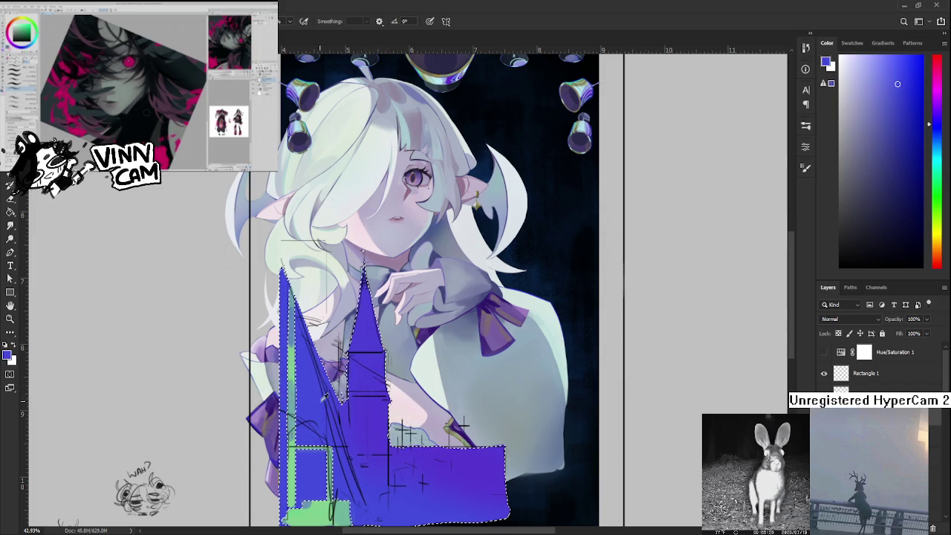
alt+click(318, 414)
alt+click(318, 422)
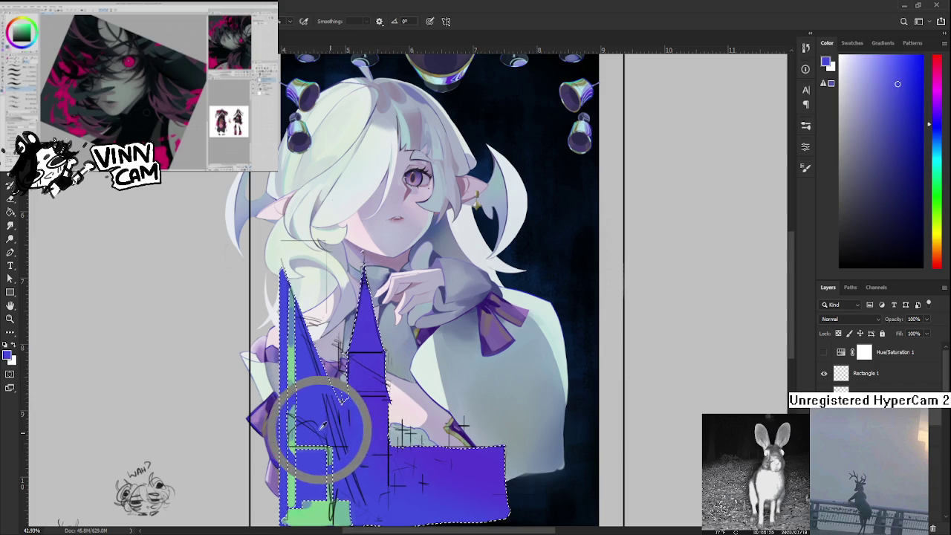
Pick lighter blues from the tower and base, briefly toggling the selection outline to judge shading.
mouse_move(406, 458)
mouse_down()
mouse_move(395, 428)
mouse_move(345, 404)
mouse_up()
alt+click(372, 441)
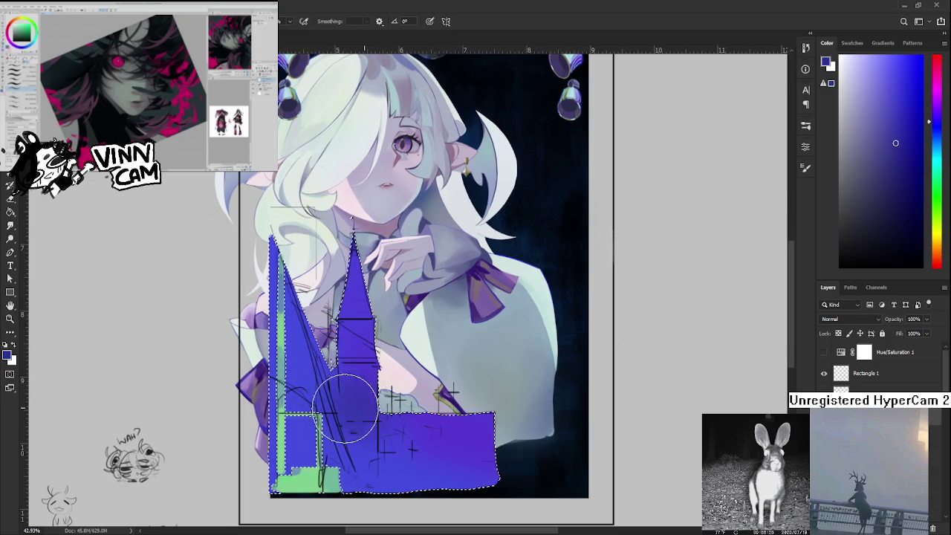
drag(342, 383, 337, 390)
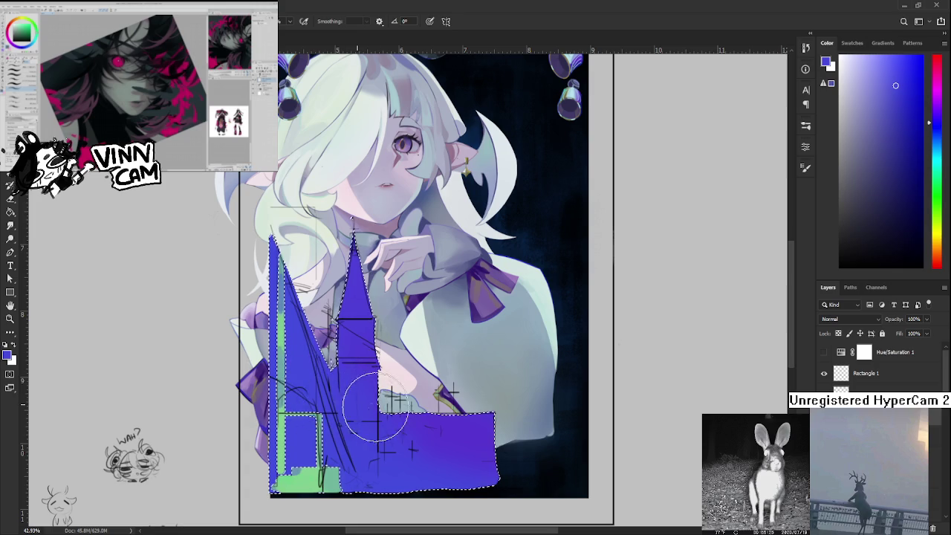
alt+click(344, 391)
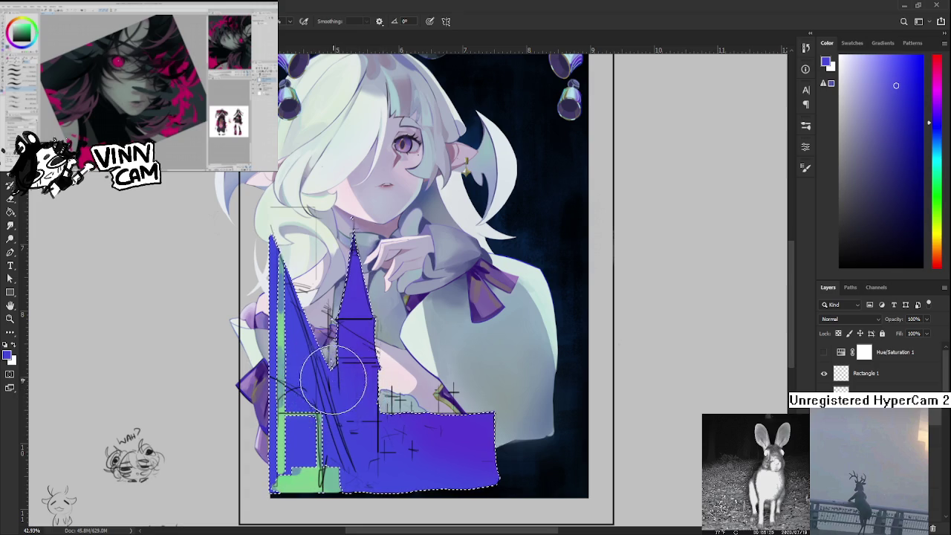
scroll(336, 377, up, 1)
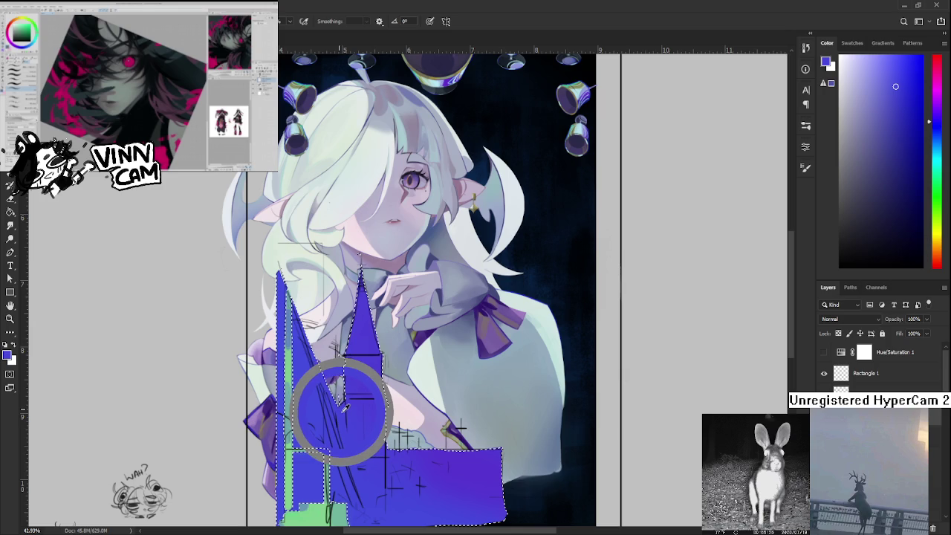
drag(344, 411, 361, 376)
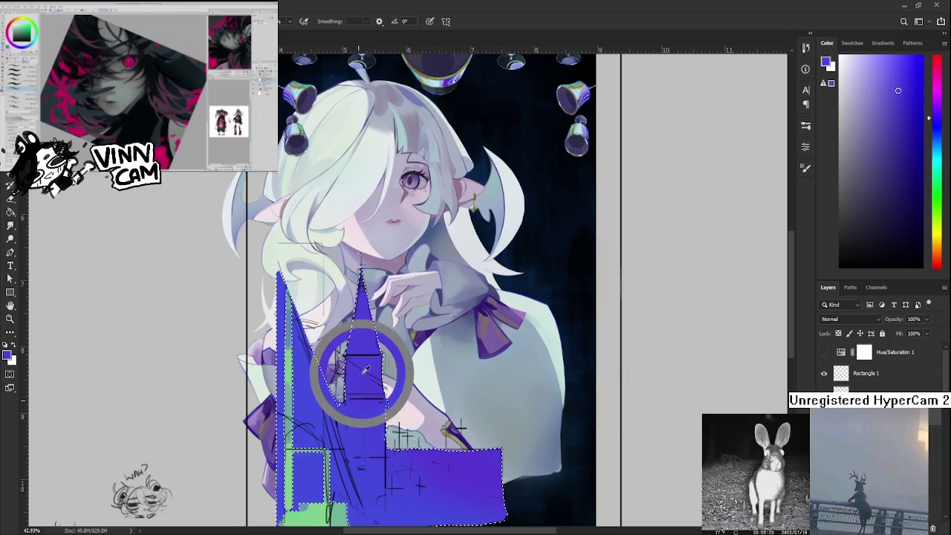
alt+click(361, 413)
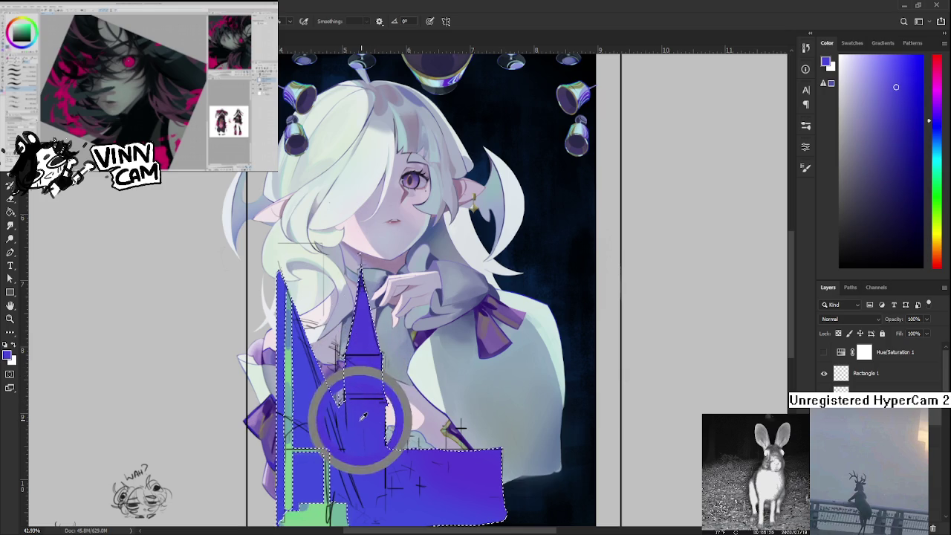
key(ctrl+d)
key(ctrl+shift+d)
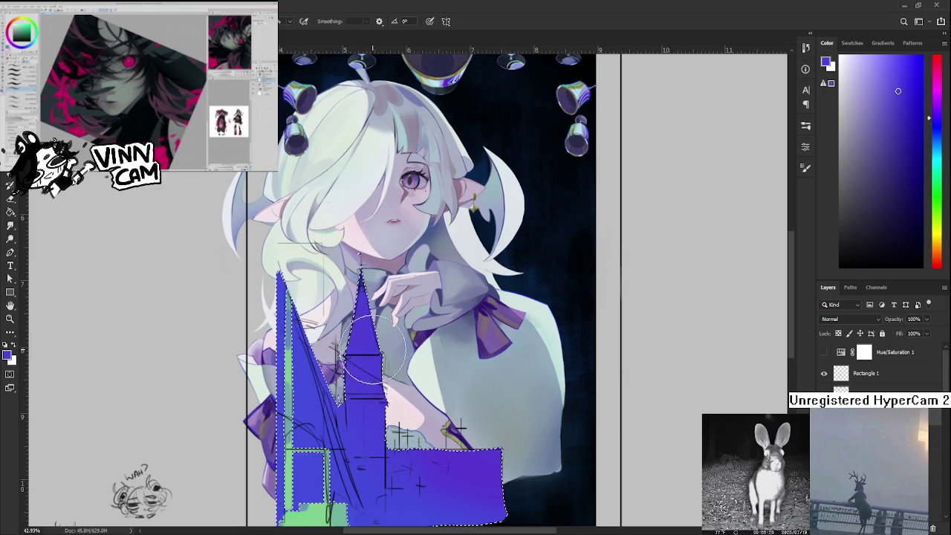
Sample a new purple and blues from the tower, lower-right rectangle and right side.
alt+click(357, 421)
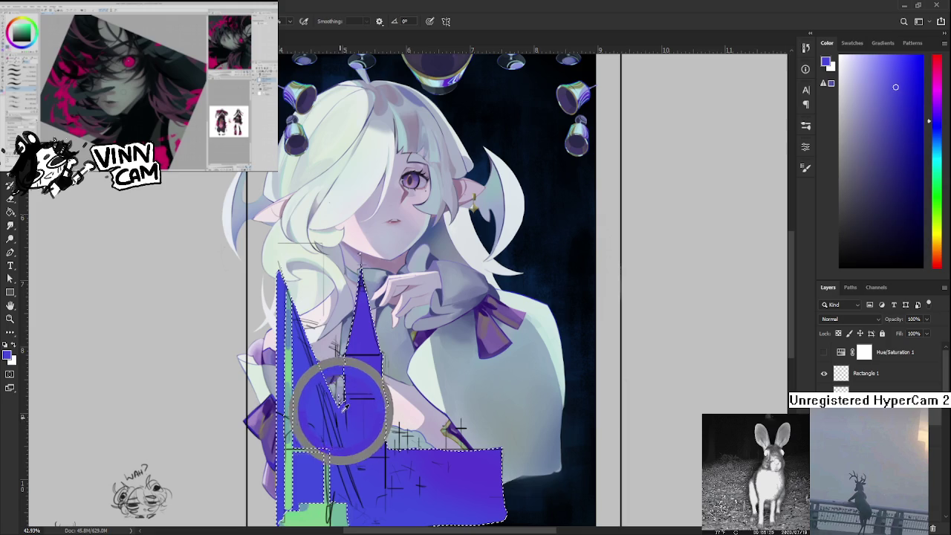
alt+click(470, 473)
scroll(461, 446, down, 3)
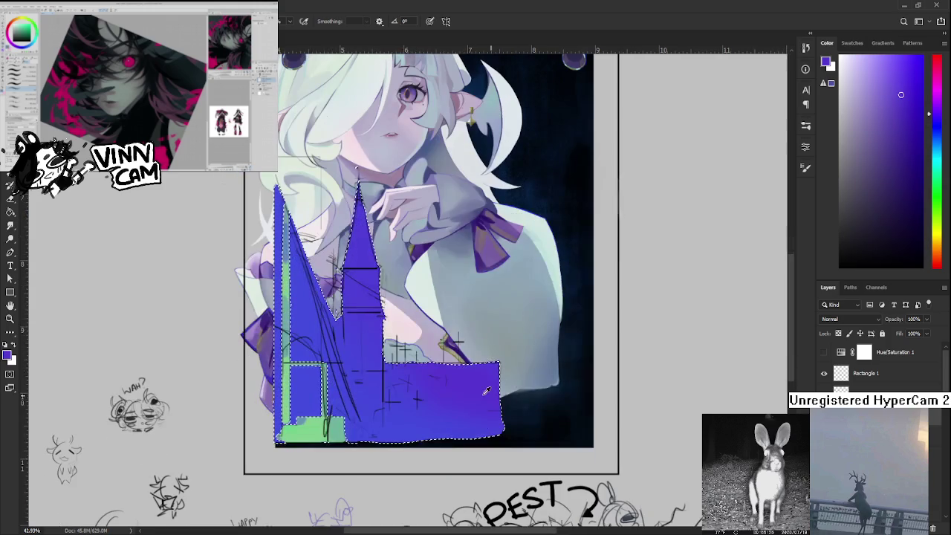
alt+click(379, 379)
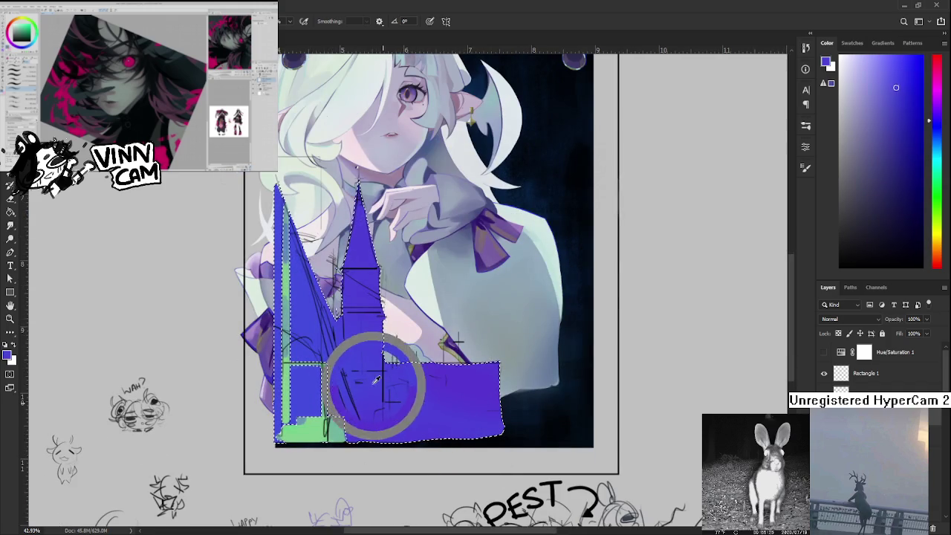
alt+click(424, 391)
alt+click(478, 382)
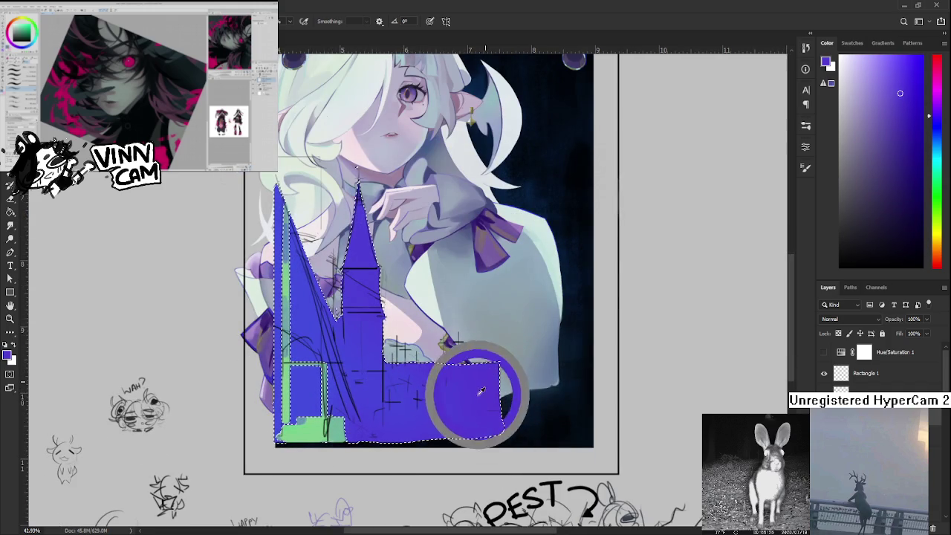
alt+click(369, 372)
Sample colours from the left spire, lower centre and blue rectangle, then hide the selection outline.
drag(340, 339, 382, 399)
alt+click(383, 401)
alt+click(413, 440)
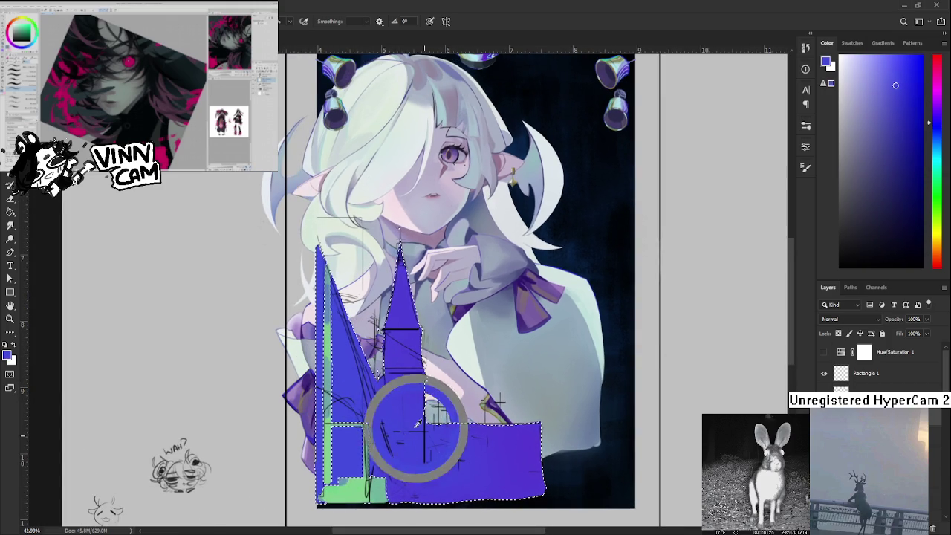
alt+click(490, 448)
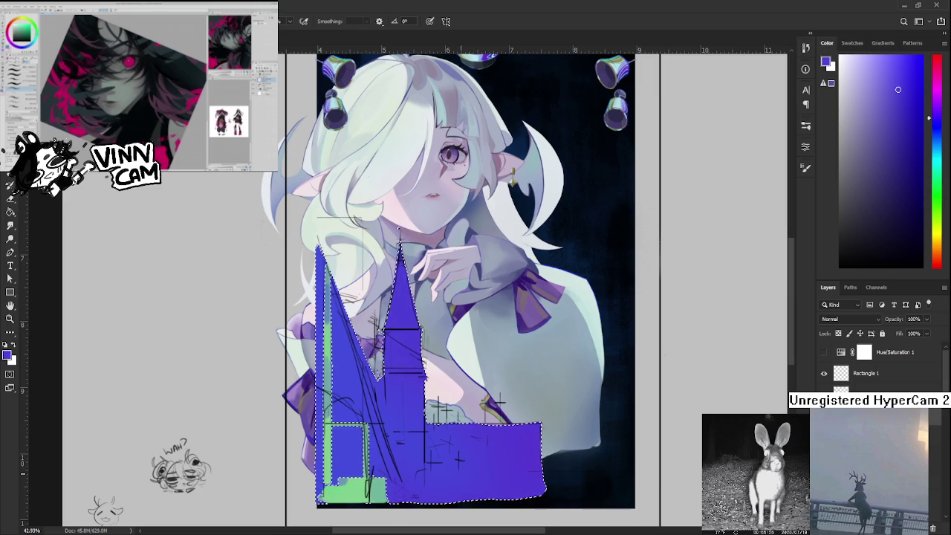
scroll(457, 465, down, 1)
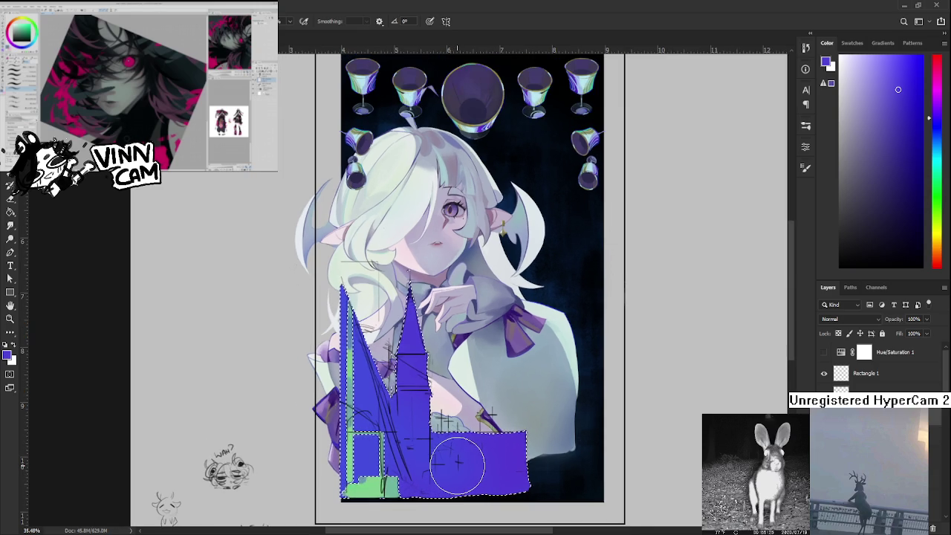
key(ctrl+d)
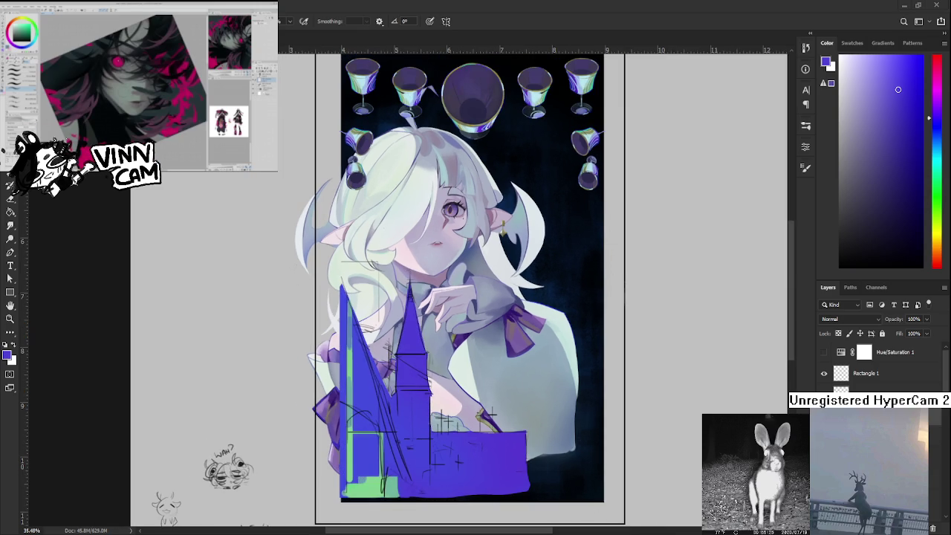
Bring back the church selection, reframe the view, and sample the green strip.
key(ctrl+shift+d)
scroll(442, 498, up, 1)
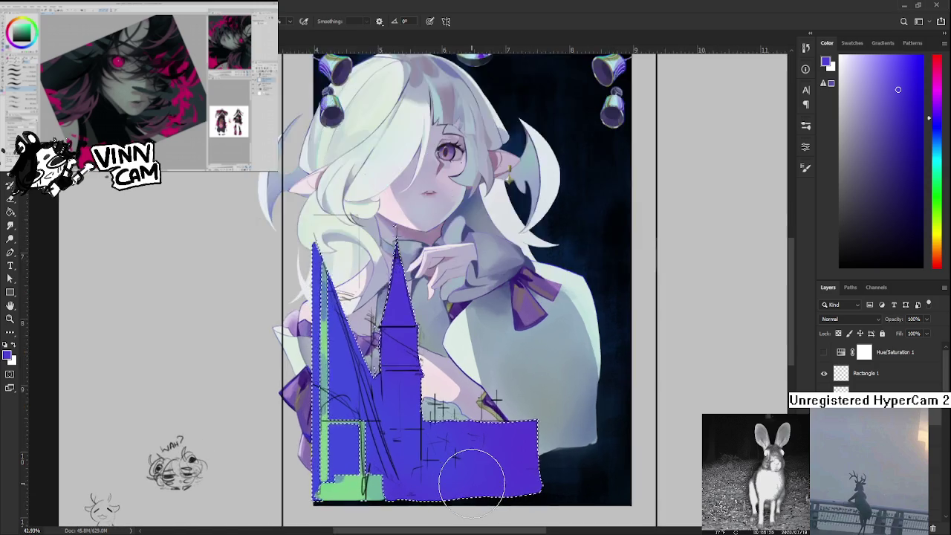
scroll(456, 476, up, 1)
scroll(431, 476, up, 1)
drag(432, 477, 517, 480)
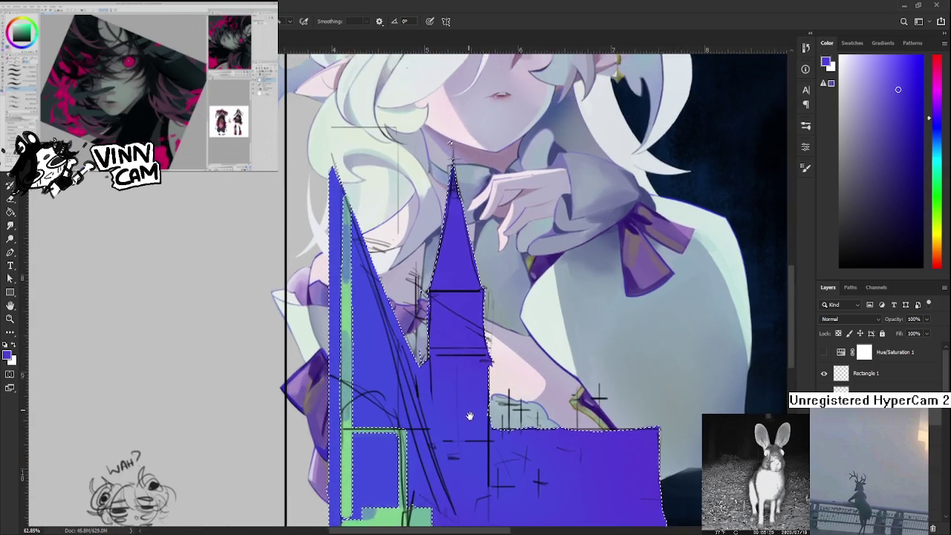
alt+click(341, 437)
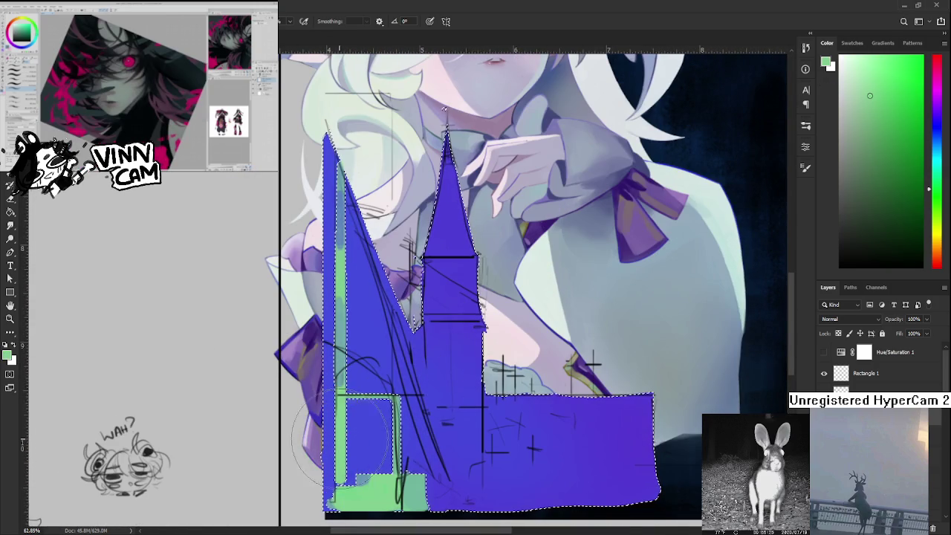
scroll(456, 403, down, 2)
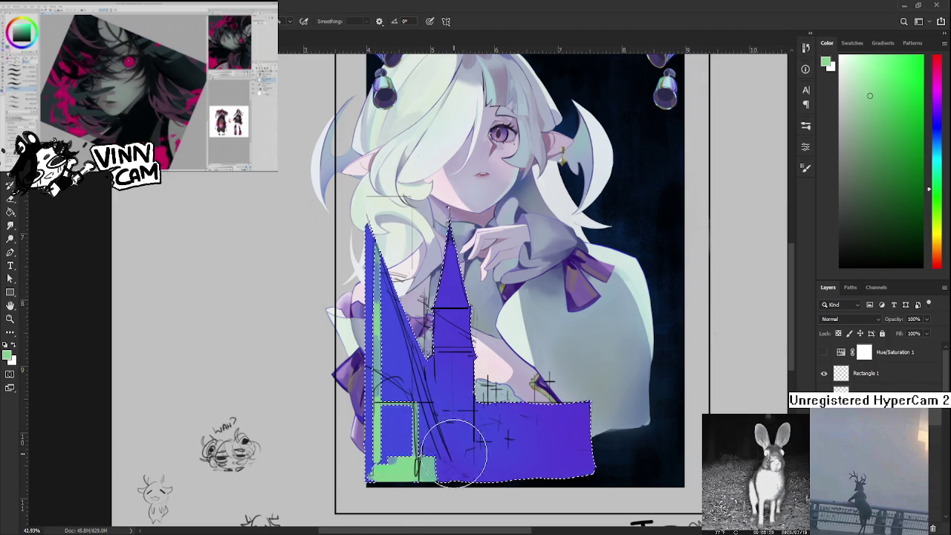
Sample church blues and paint lighter blue shading across the church base.
alt+click(455, 409)
alt+click(445, 469)
alt+click(545, 429)
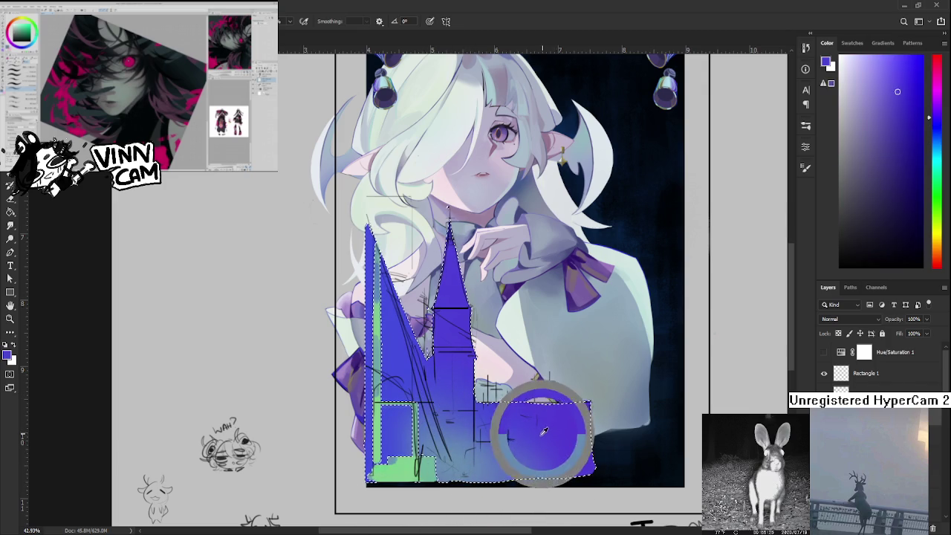
drag(545, 430, 493, 452)
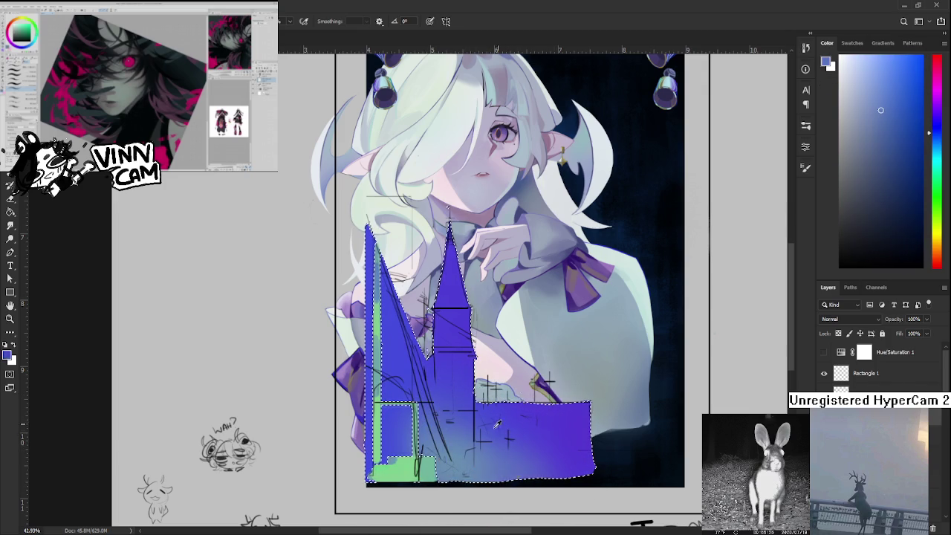
alt+click(453, 470)
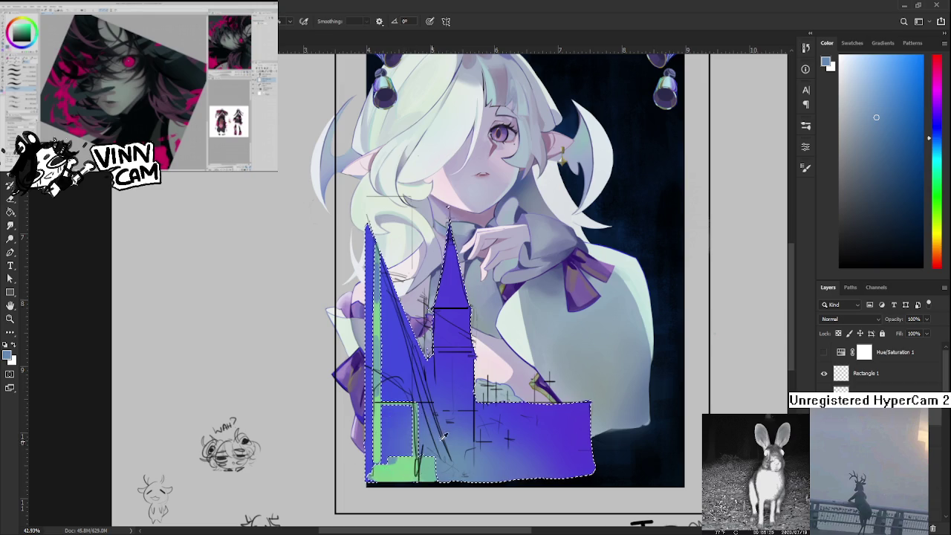
alt+click(416, 425)
alt+click(388, 335)
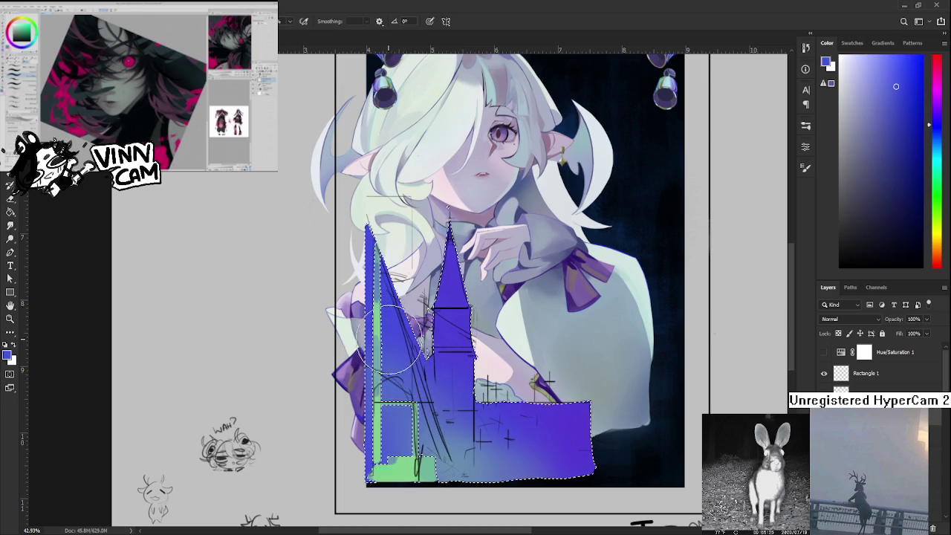
Alternate between lighter greyish blues and the saturated purple-blue to blend the lower walls.
alt+click(416, 413)
alt+click(491, 357)
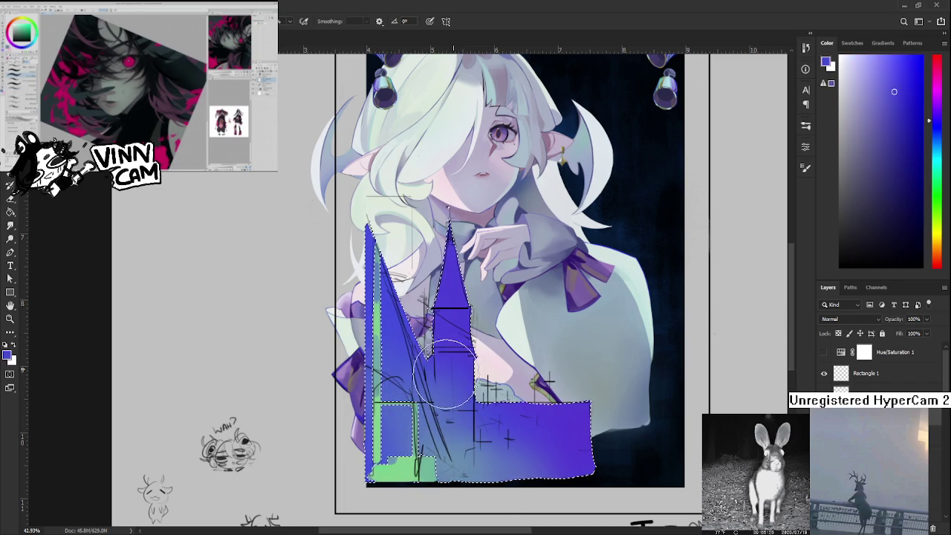
alt+click(471, 466)
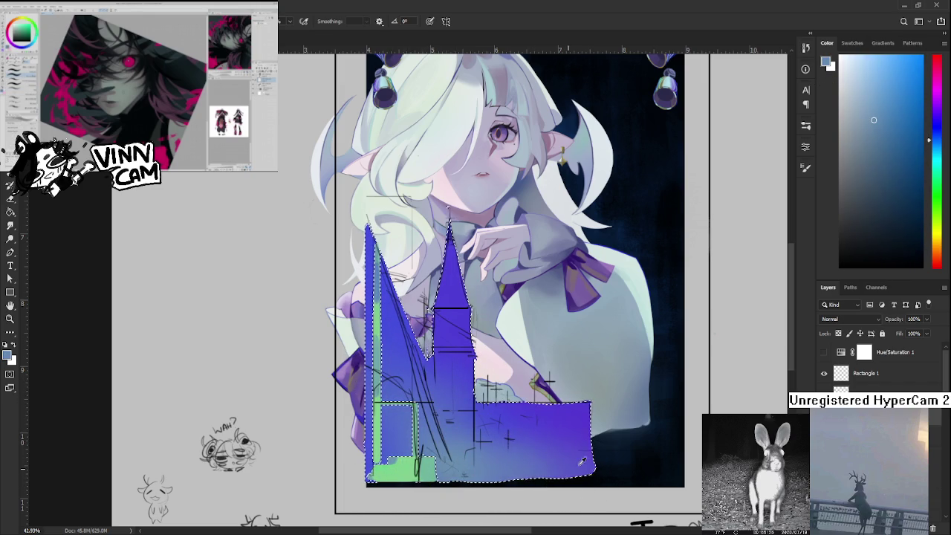
alt+click(552, 425)
alt+click(478, 471)
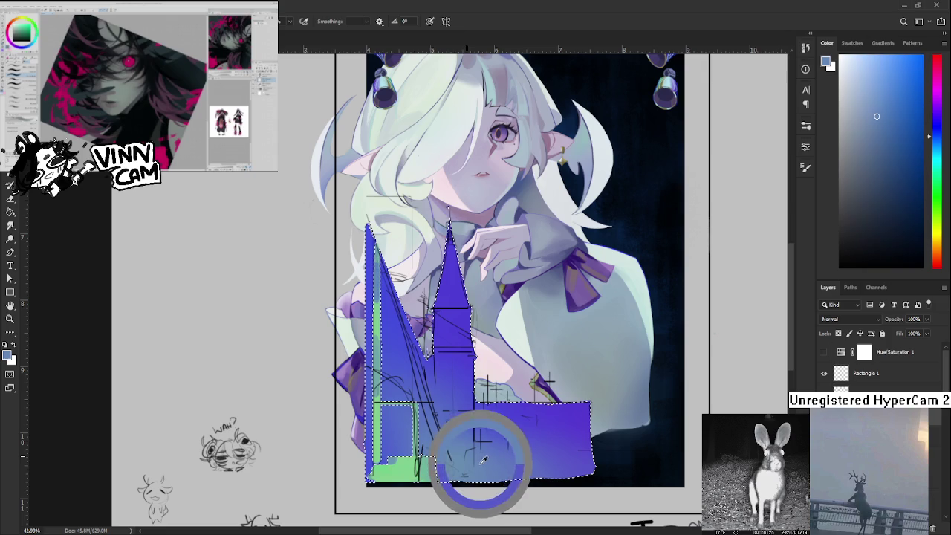
alt+click(446, 362)
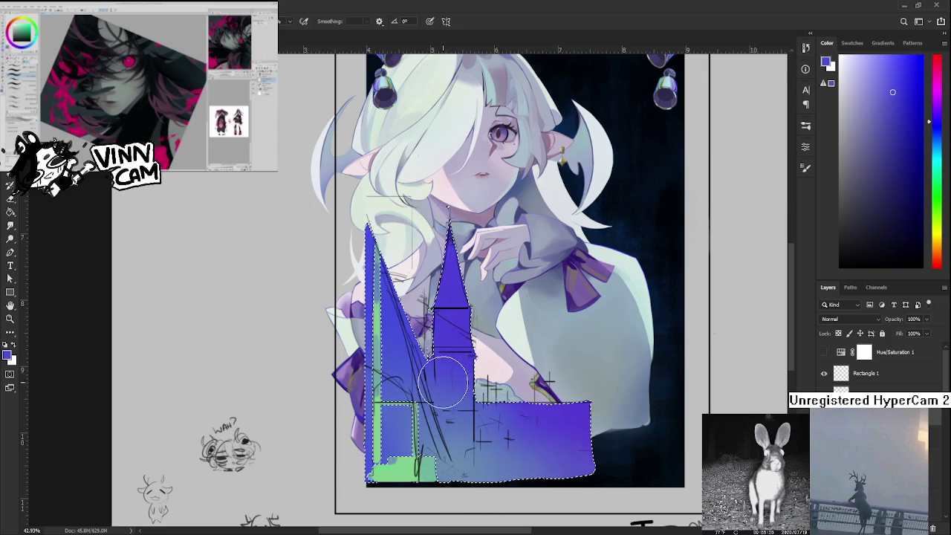
alt+click(454, 447)
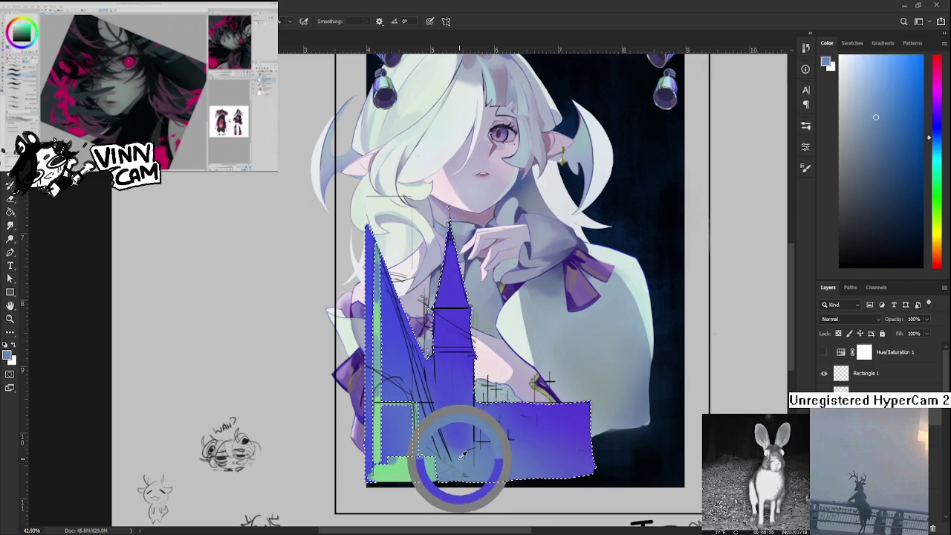
Sample saturated blues from the church and tall left spire, then deselect.
alt+click(464, 427)
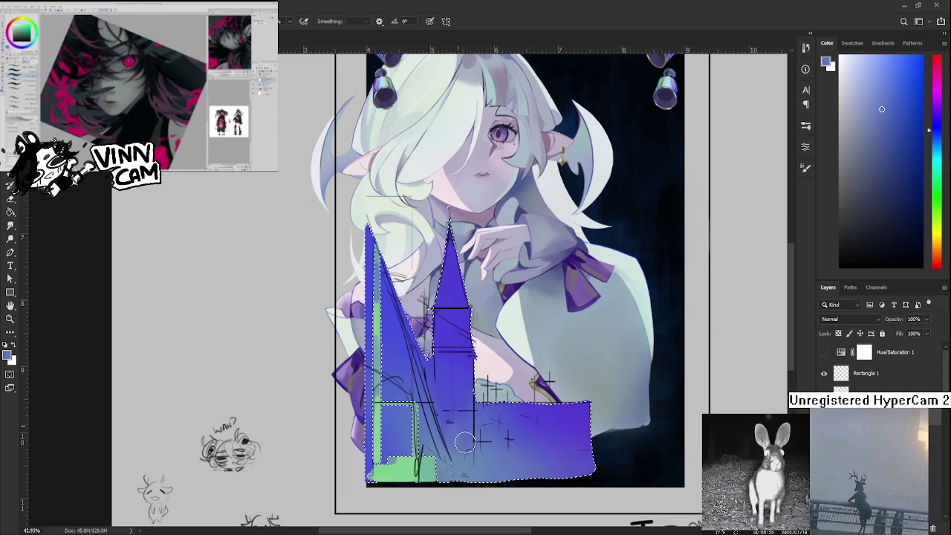
alt+click(452, 390)
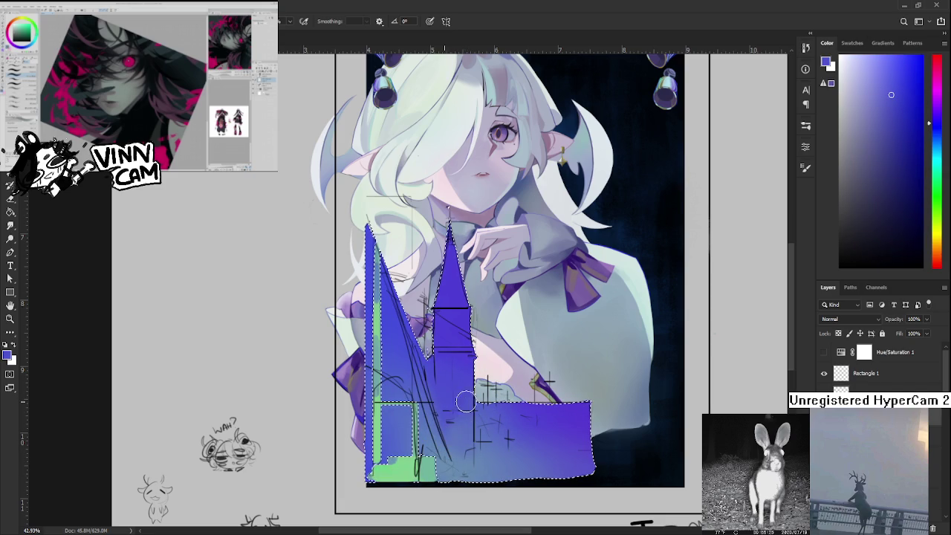
alt+click(450, 361)
drag(442, 359, 442, 417)
alt+click(381, 373)
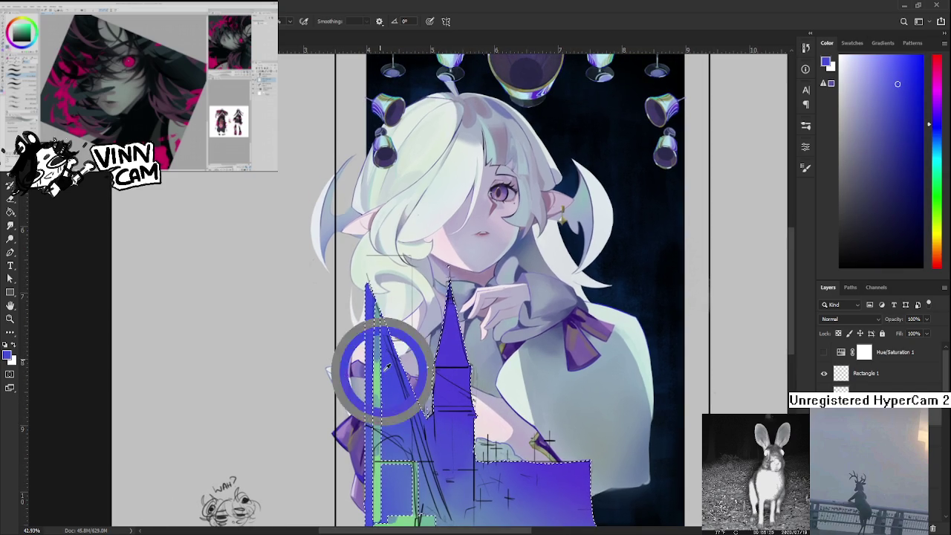
key(ctrl+d)
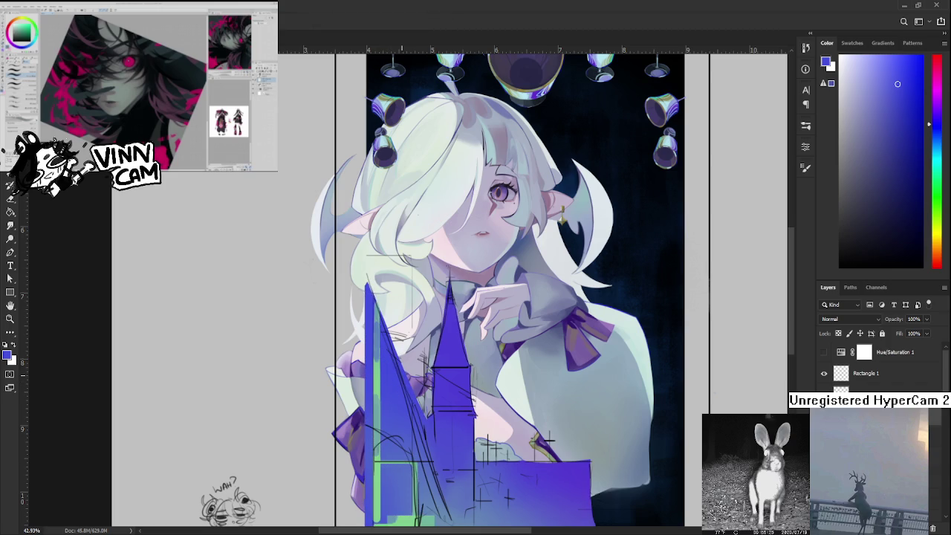
scroll(396, 410, down, 5)
scroll(396, 409, up, 4)
scroll(396, 409, up, 1)
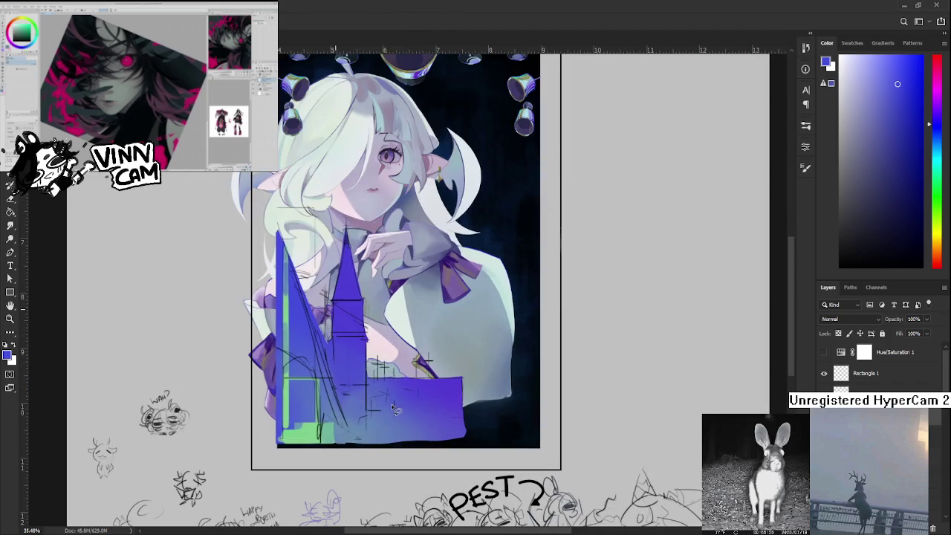
drag(396, 409, 511, 408)
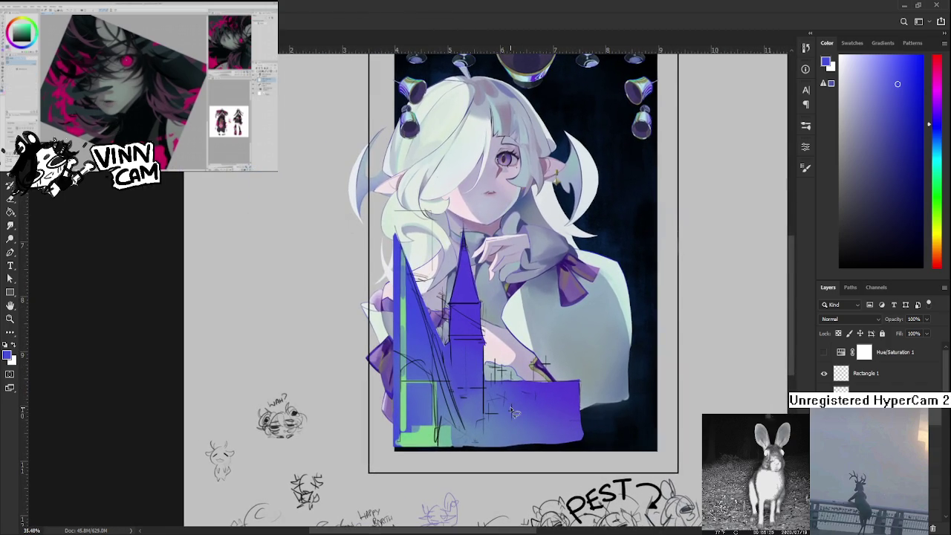
scroll(512, 414, up, 2)
scroll(505, 409, up, 2)
scroll(497, 406, up, 2)
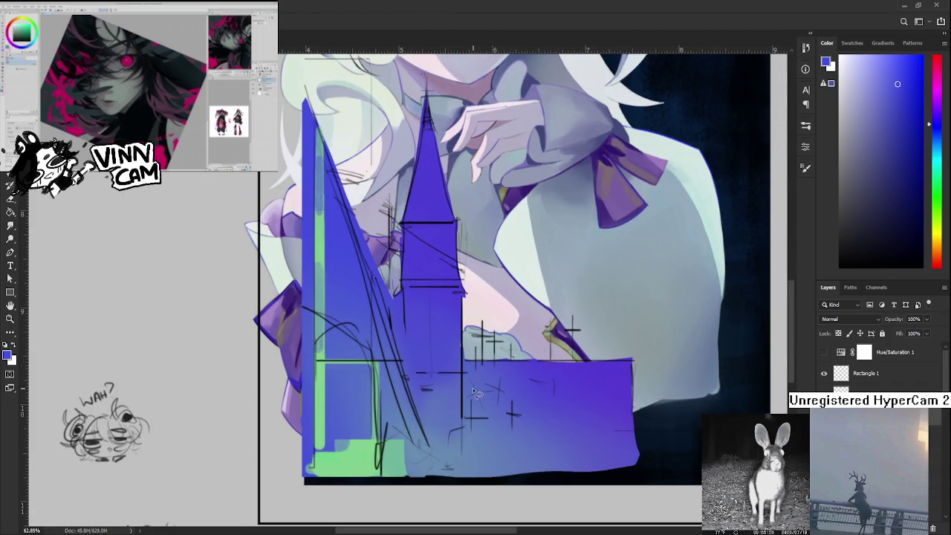
drag(441, 336, 402, 438)
scroll(402, 438, up, 2)
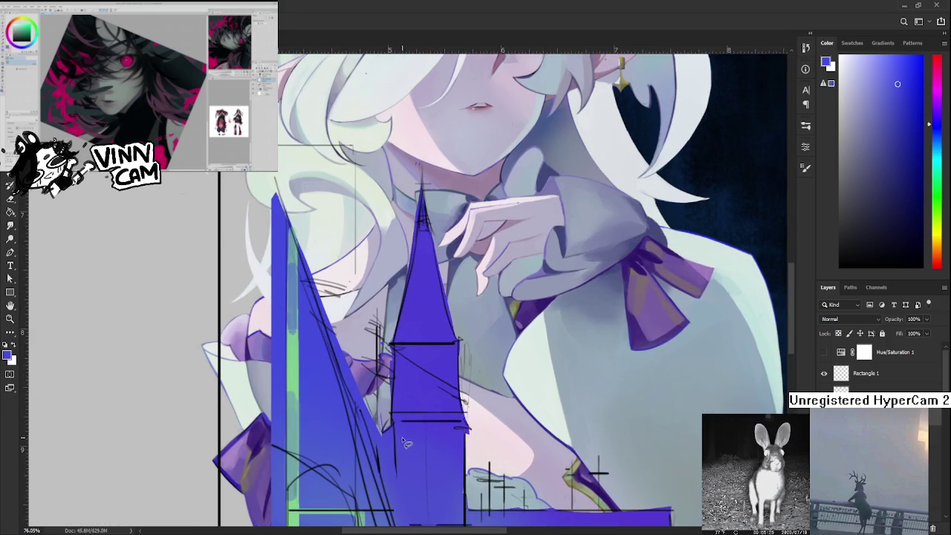
scroll(393, 426, down, 1)
scroll(416, 428, down, 1)
scroll(425, 427, down, 1)
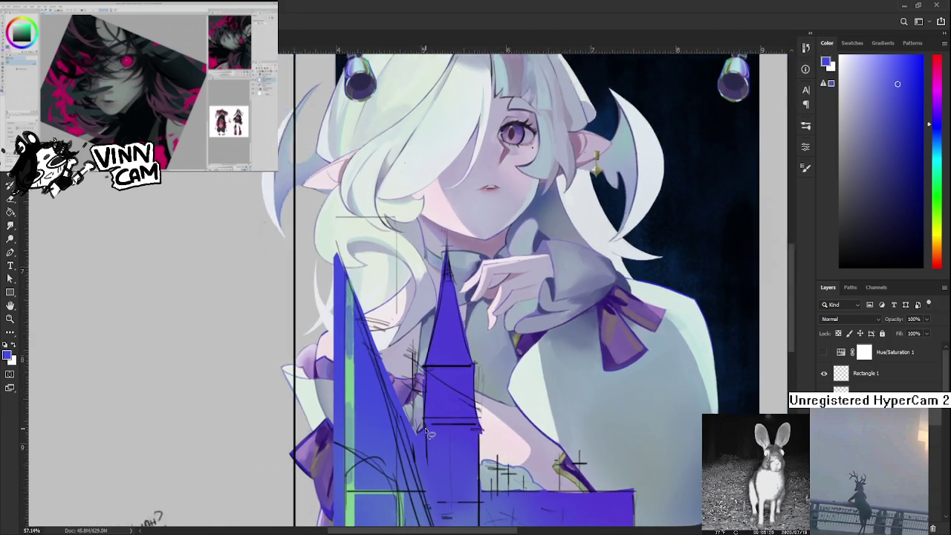
scroll(425, 427, down, 1)
scroll(424, 405, down, 1)
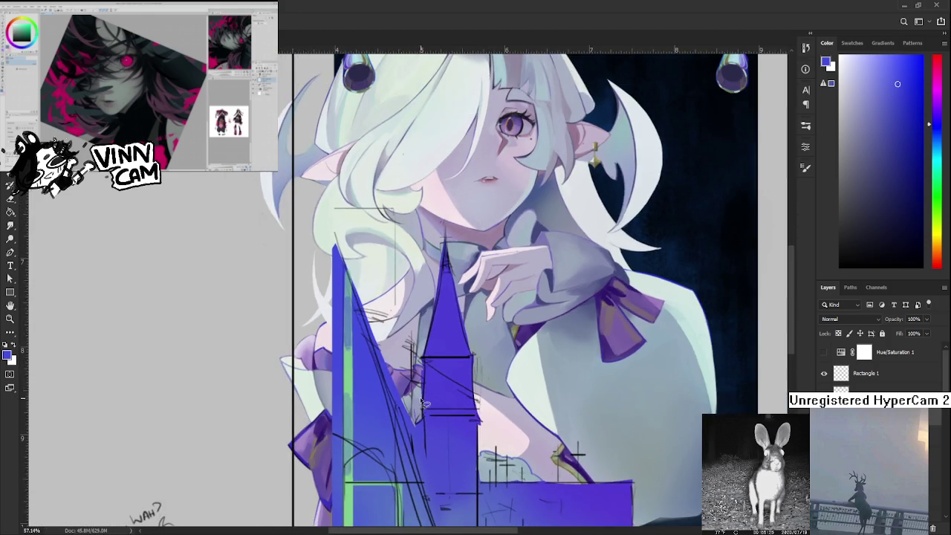
scroll(422, 385, up, 2)
scroll(421, 379, up, 2)
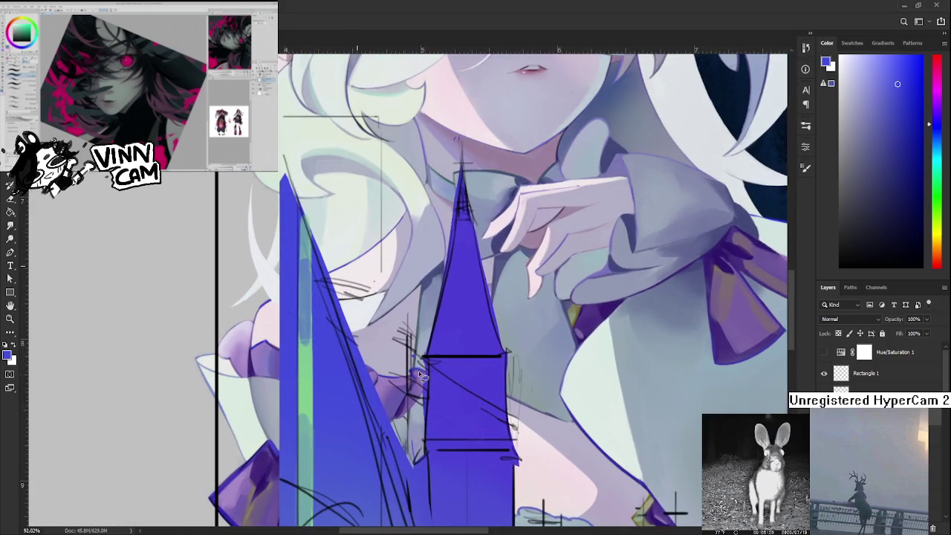
scroll(435, 350, down, 1)
scroll(446, 372, down, 1)
scroll(468, 416, down, 1)
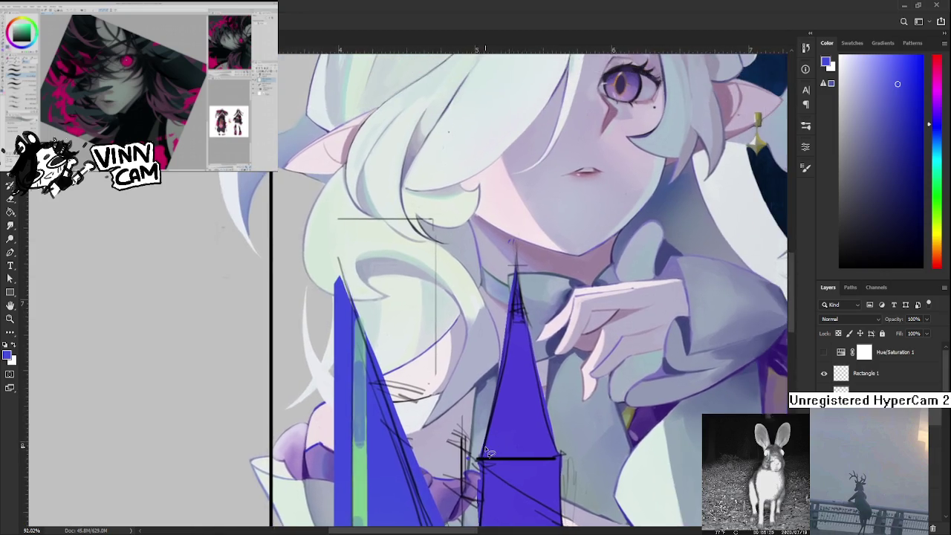
scroll(488, 451, down, 1)
scroll(488, 451, down, 1)
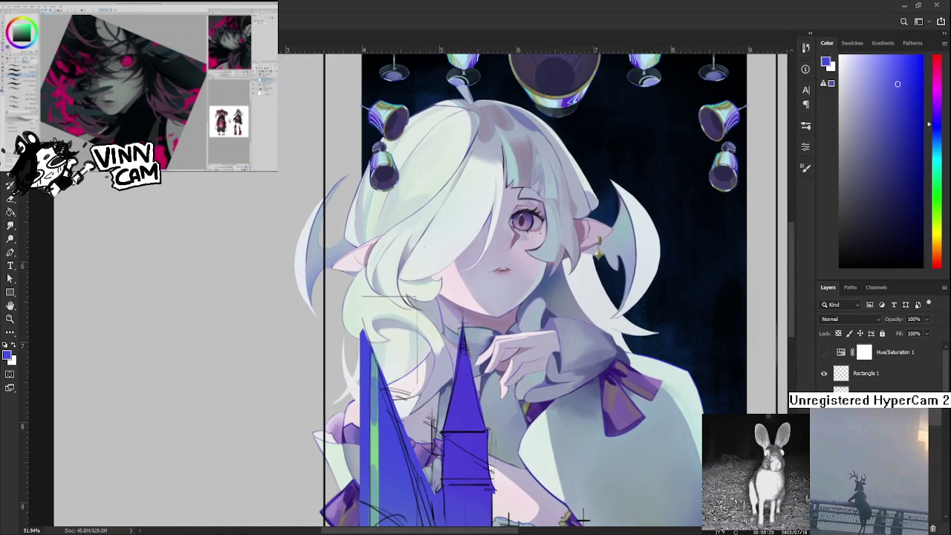
key(ctrl+comma)
key(ctrl+comma)
drag(483, 350, 407, 347)
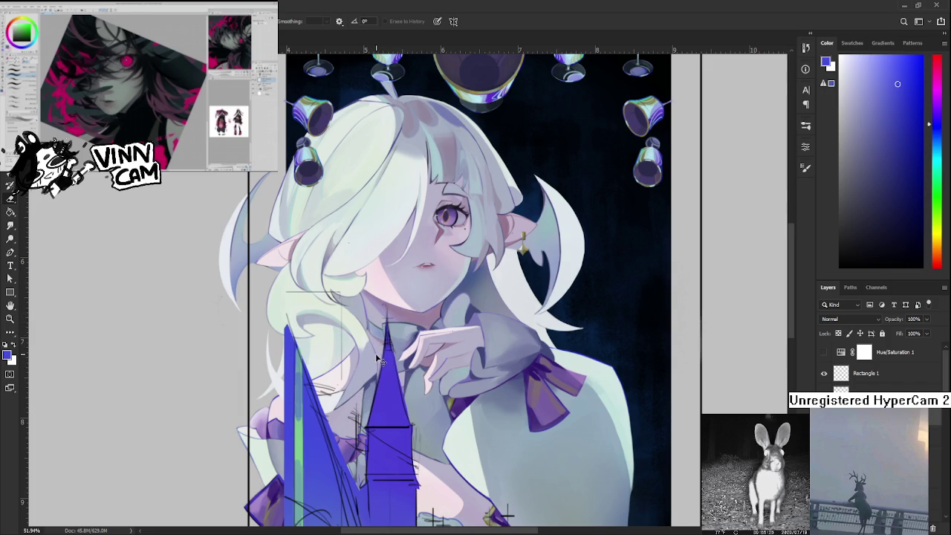
drag(404, 360, 395, 354)
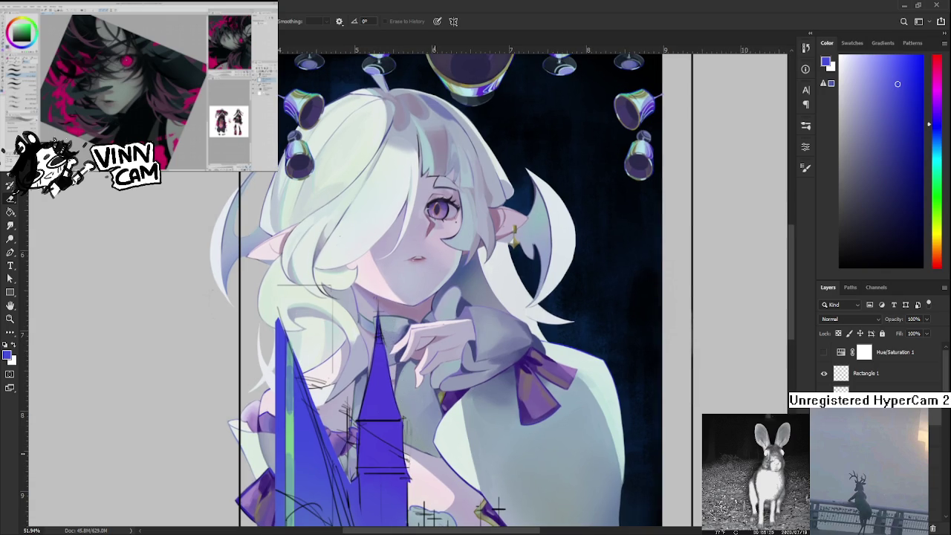
scroll(406, 400, down, 3)
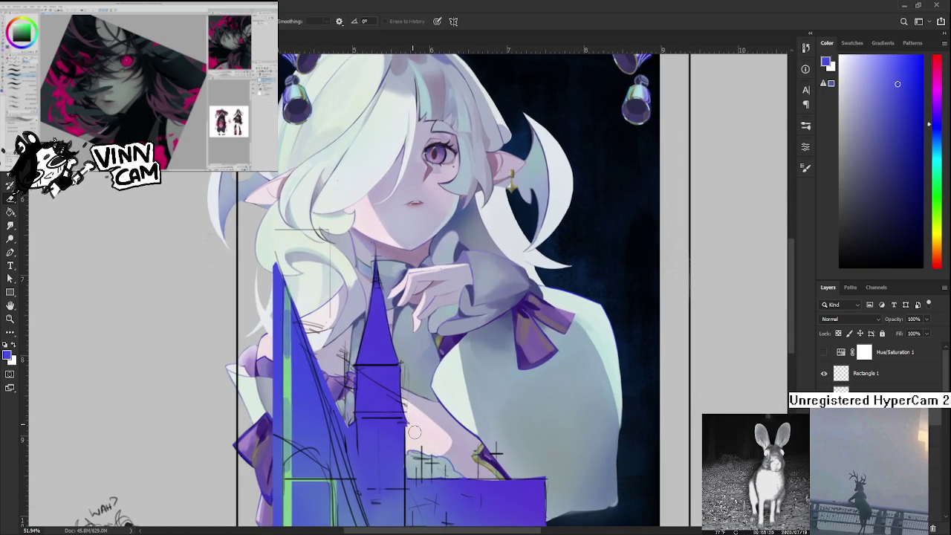
key(b)
alt+click(389, 429)
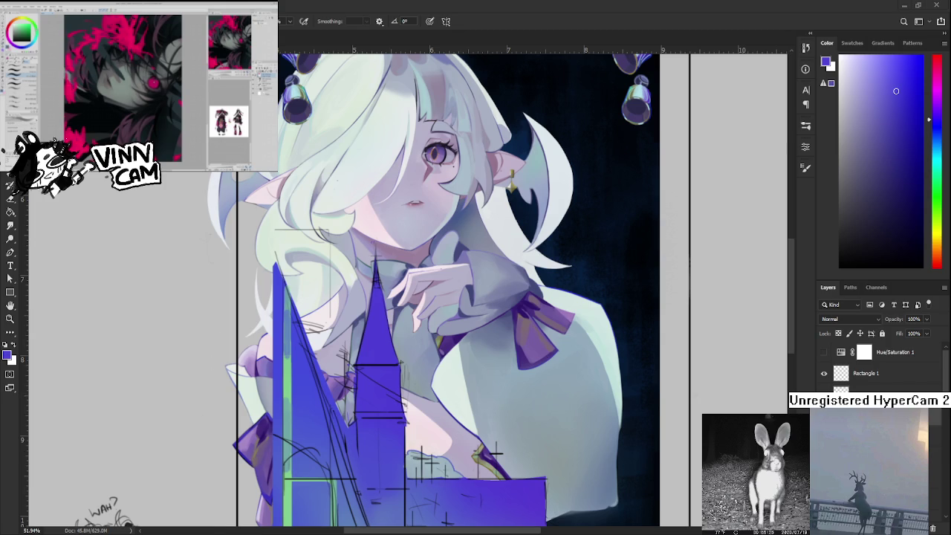
scroll(325, 345, up, 2)
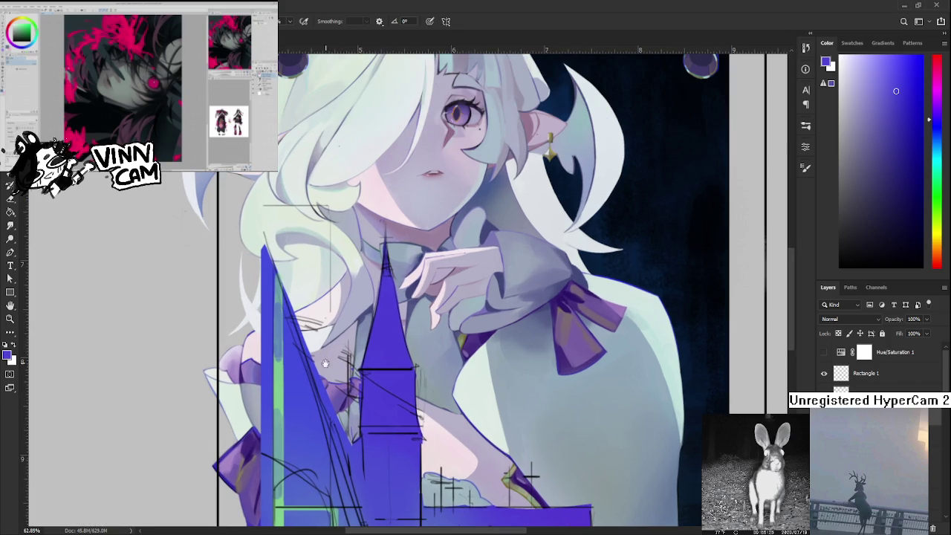
Frame the blue spire beside the girl's face, shrink the eraser, and tilt the canvas view.
drag(325, 371, 362, 362)
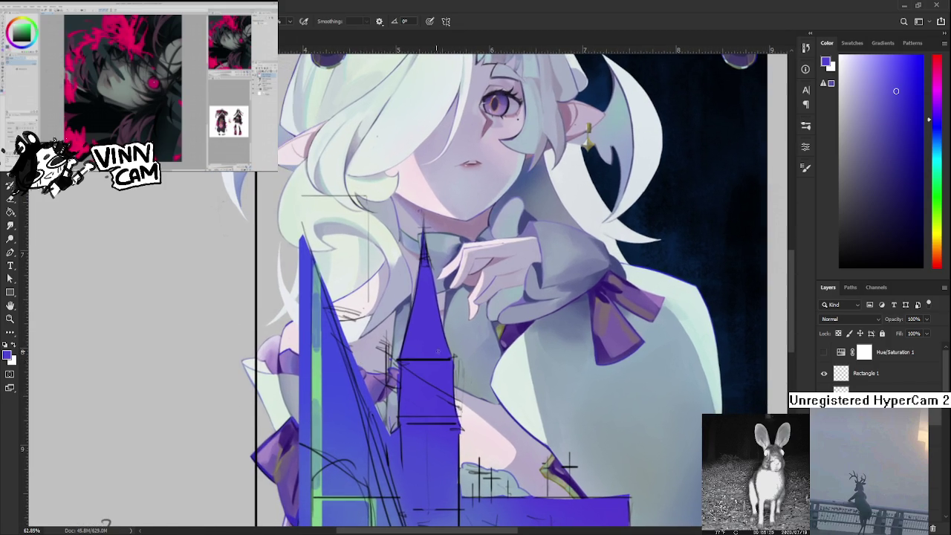
drag(416, 423, 414, 425)
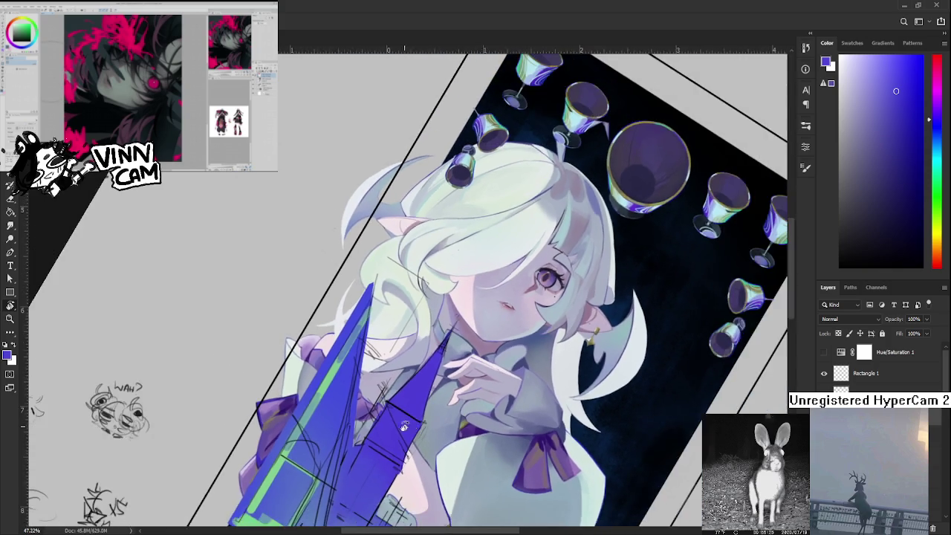
scroll(414, 425, up, 2)
scroll(394, 409, up, 1)
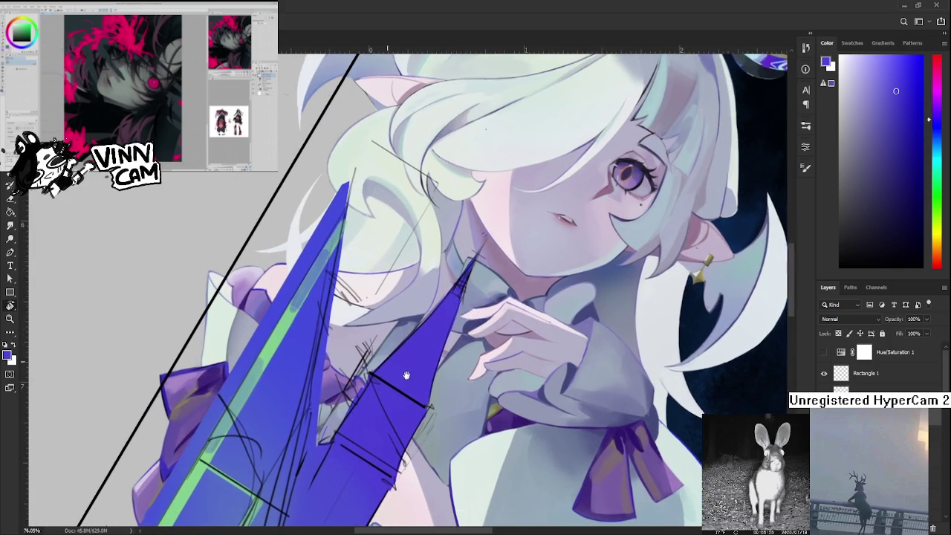
drag(407, 376, 403, 377)
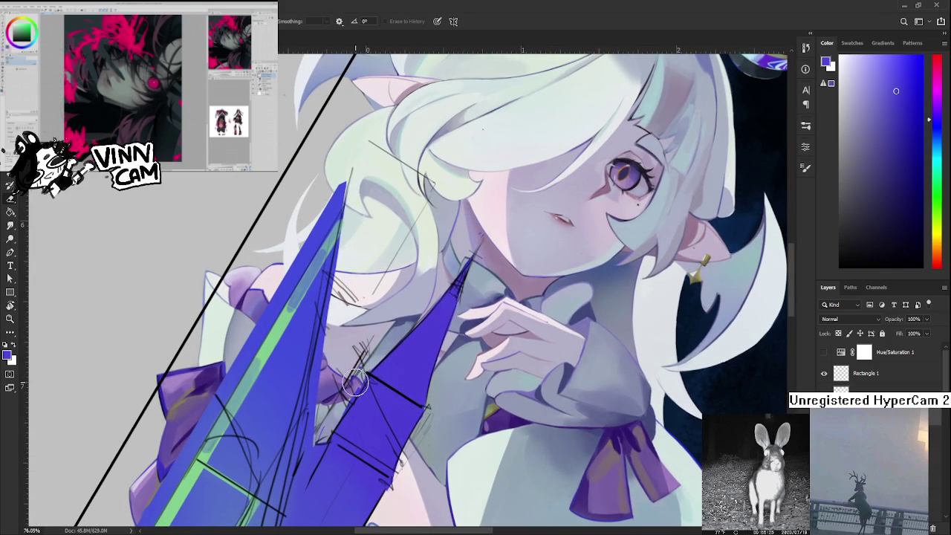
key(bracketleft)
key(bracketleft)
key(bracketleft)
key(r)
mouse_move(360, 373)
mouse_down()
mouse_move(328, 359)
mouse_move(346, 342)
mouse_up()
Erase along the spire's left edge and lower area, then rotate the view back upright.
drag(360, 254, 297, 479)
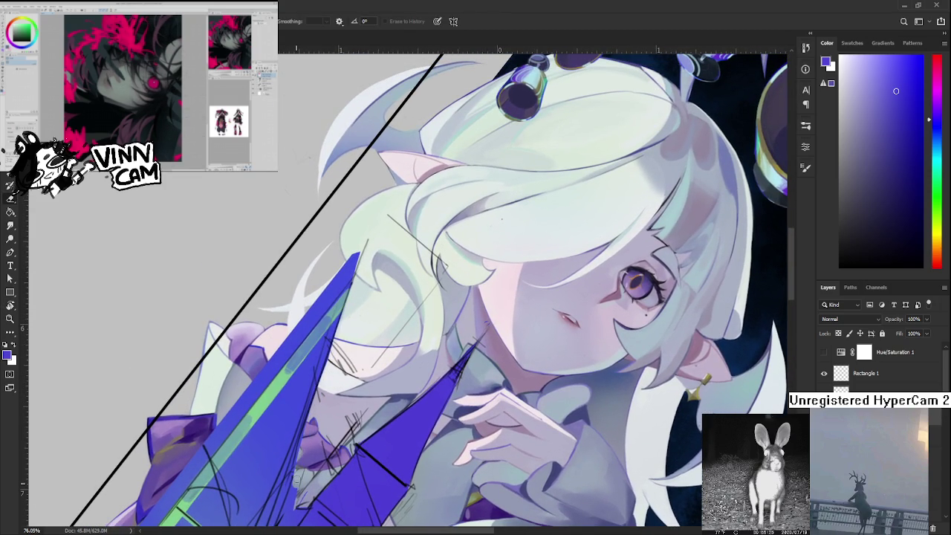
drag(296, 478, 318, 396)
mouse_move(309, 428)
mouse_down()
mouse_move(310, 437)
mouse_move(316, 424)
mouse_move(308, 445)
mouse_move(321, 416)
mouse_up()
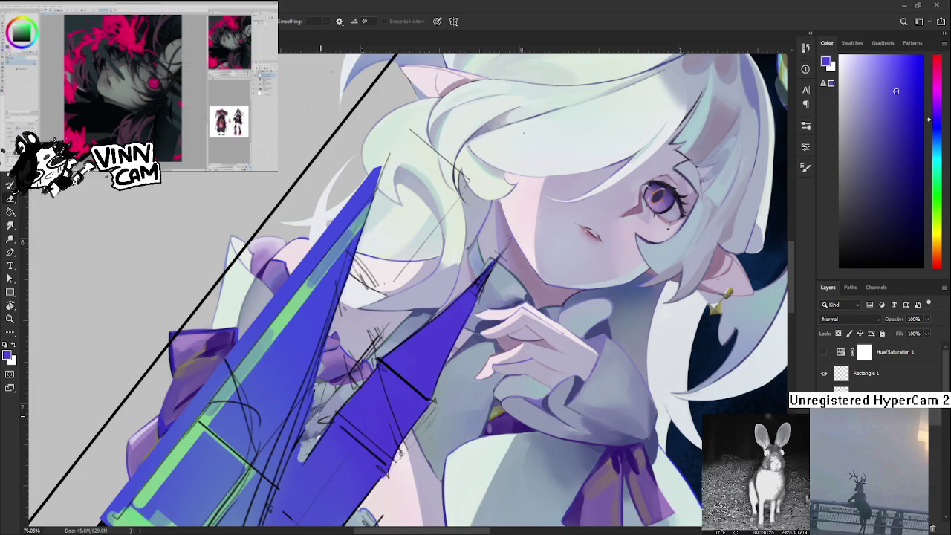
key(r)
mouse_move(300, 453)
mouse_down()
mouse_move(315, 465)
mouse_move(392, 387)
mouse_up()
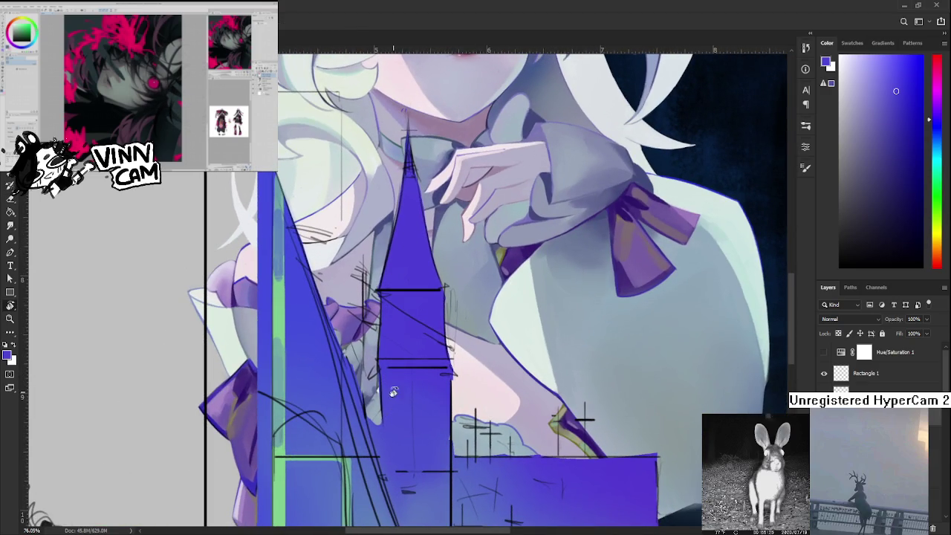
key(e)
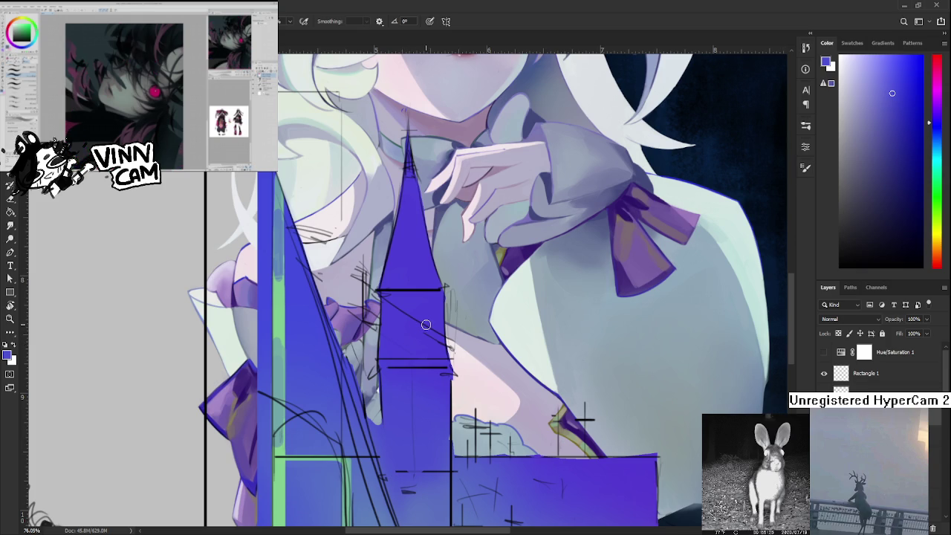
Eyedrop several spire blues along its lower section and near its base for touch-ups.
alt+click(394, 417)
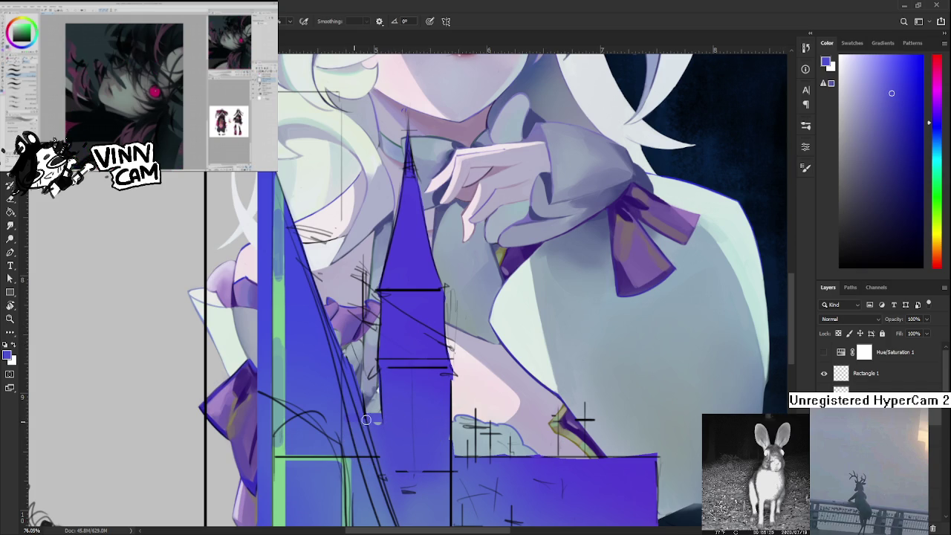
scroll(396, 416, down, 3)
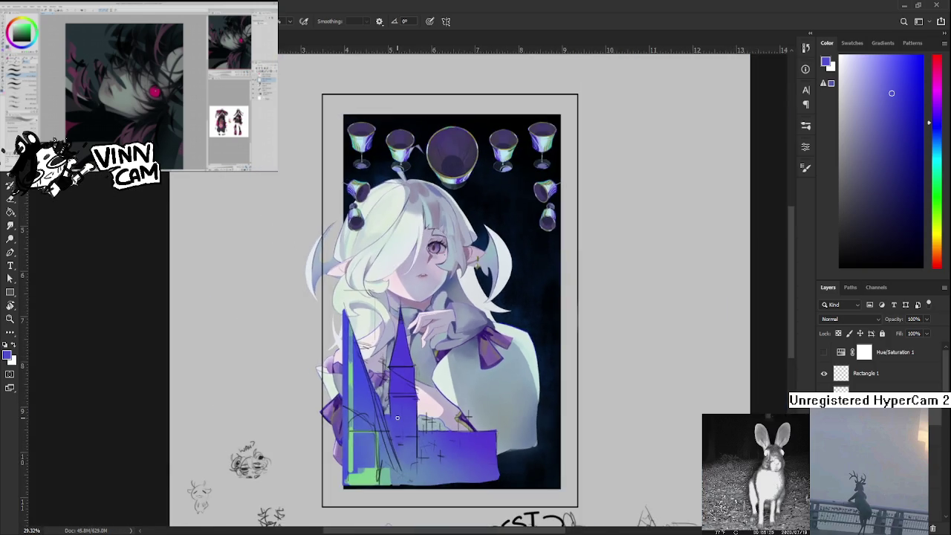
scroll(397, 417, up, 2)
alt+click(399, 394)
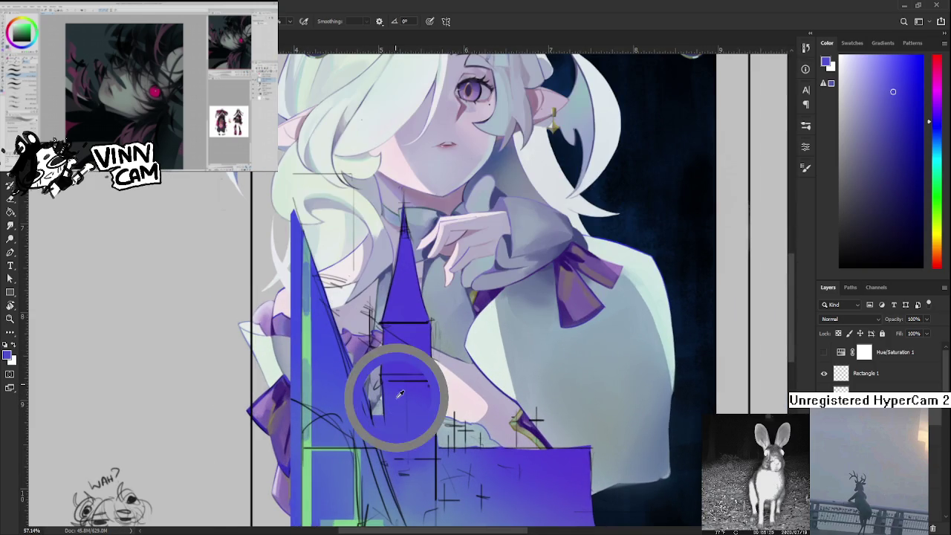
alt+click(389, 390)
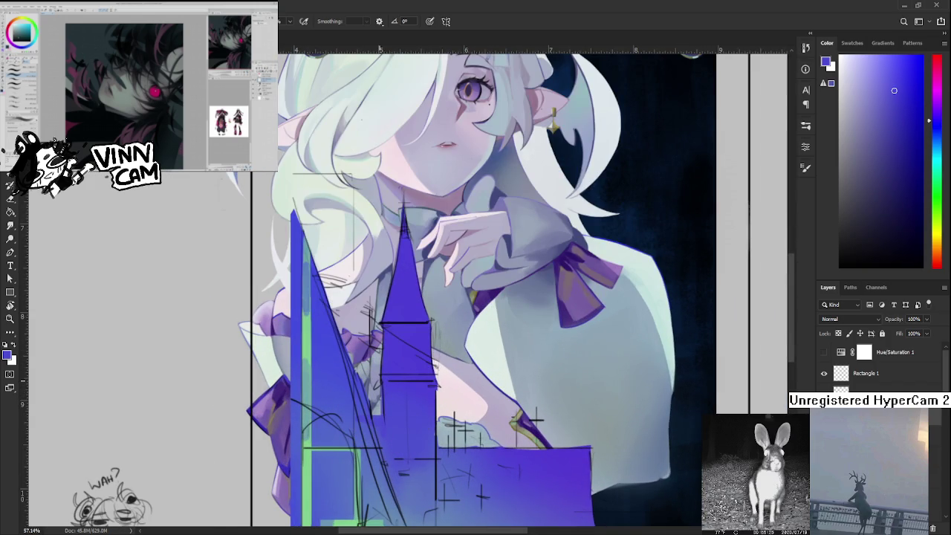
drag(360, 393, 353, 416)
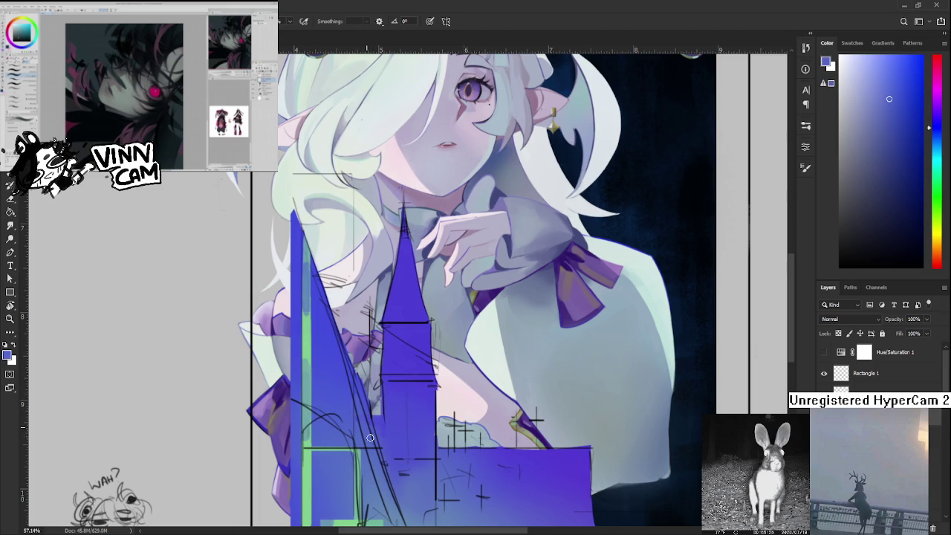
click(367, 435)
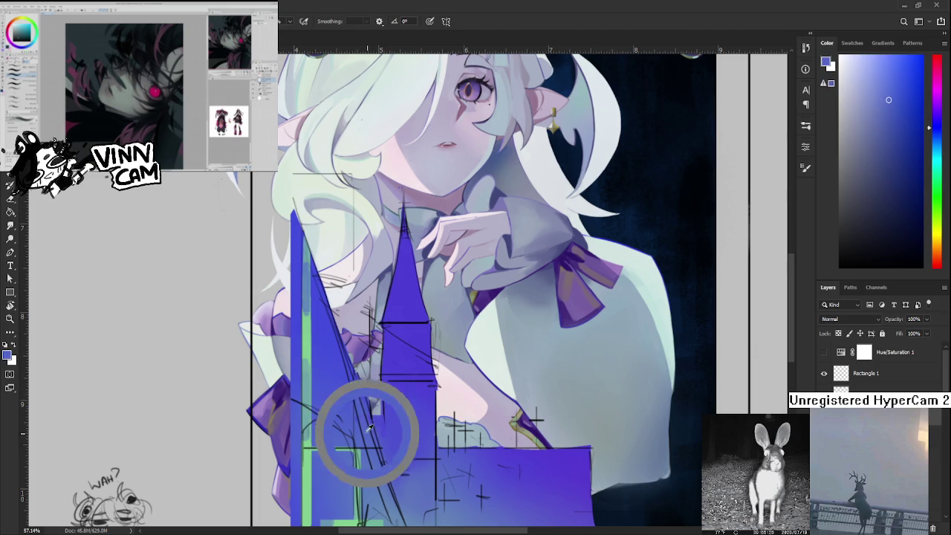
click(361, 434)
drag(362, 436, 363, 439)
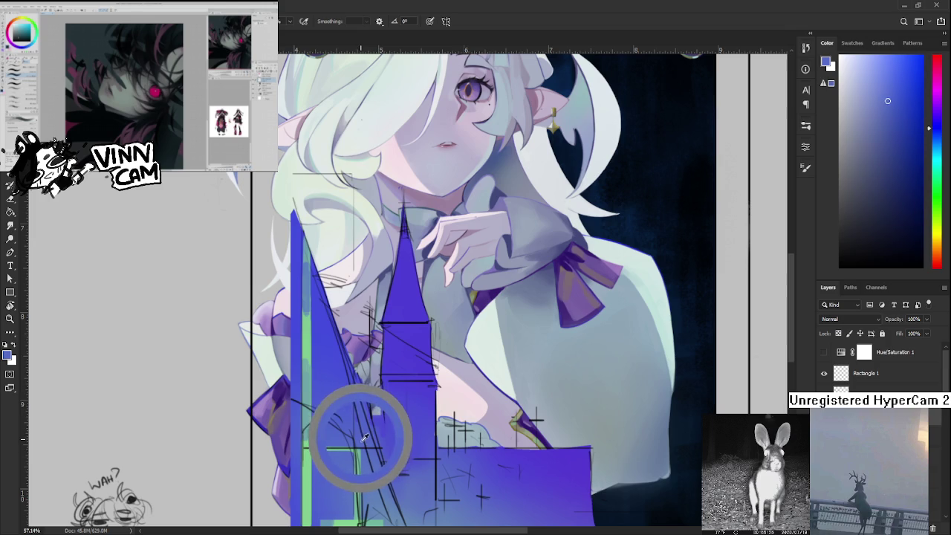
drag(363, 439, 361, 438)
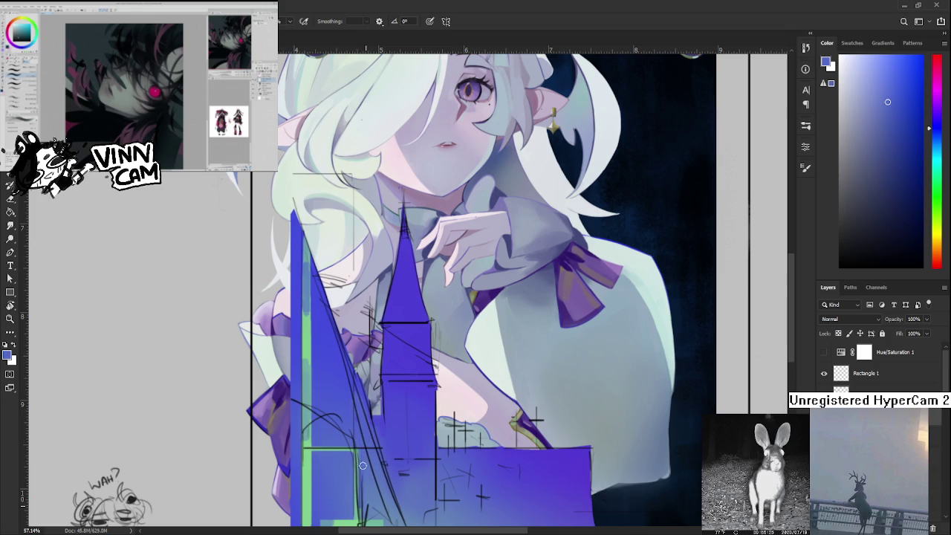
scroll(365, 506, down, 2)
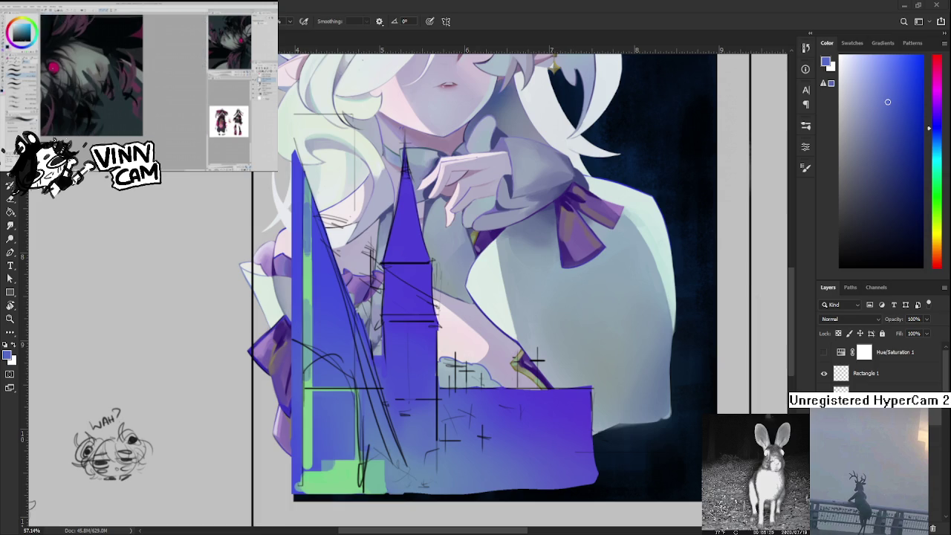
Zoom out to review the full illustration, zoom back in, and nudge the artwork down.
scroll(406, 382, down, 3)
scroll(406, 382, down, 3)
scroll(407, 382, down, 3)
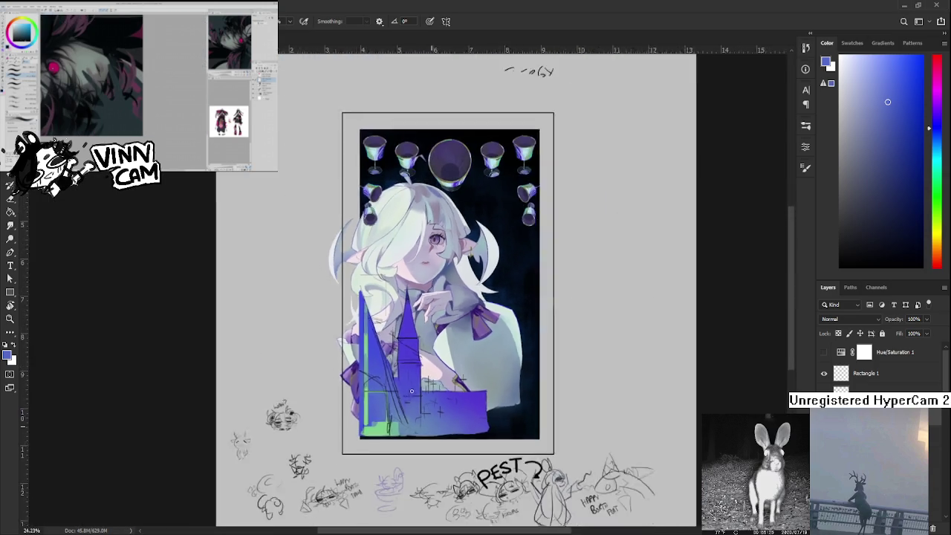
scroll(406, 382, up, 2)
scroll(412, 378, up, 2)
scroll(419, 372, up, 2)
scroll(432, 366, up, 2)
drag(431, 364, 428, 380)
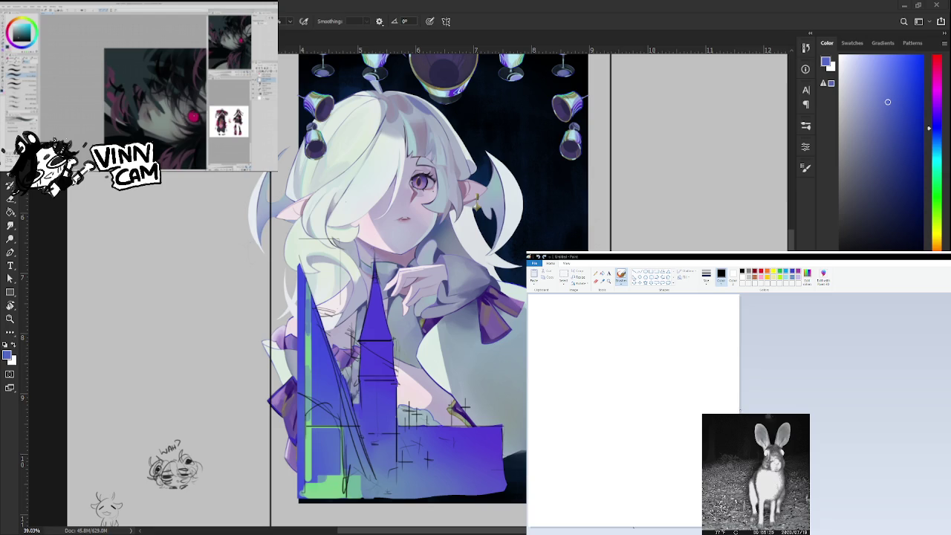
Draw the round head outline with the Pencil, undoing misdrawn arcs.
drag(643, 336, 589, 437)
key(ctrl+z)
drag(616, 316, 573, 435)
key(ctrl+z)
mouse_move(614, 345)
mouse_down()
mouse_move(585, 384)
mouse_move(606, 438)
mouse_move(661, 421)
mouse_move(681, 372)
mouse_move(662, 437)
mouse_up()
key(ctrl+z)
Scribble two eyes inside the circle, undoing stray strokes along the way.
mouse_move(607, 394)
mouse_down()
mouse_move(637, 405)
mouse_move(603, 424)
mouse_move(579, 413)
mouse_move(625, 405)
mouse_move(572, 417)
mouse_move(598, 412)
mouse_up()
key(ctrl+z)
key(ctrl+z)
drag(650, 373, 691, 415)
key(ctrl+z)
mouse_move(669, 381)
mouse_down()
mouse_move(682, 381)
mouse_move(645, 407)
mouse_move(691, 386)
mouse_move(706, 405)
mouse_move(658, 407)
mouse_move(639, 424)
mouse_move(687, 382)
mouse_move(674, 383)
mouse_move(691, 383)
mouse_move(684, 380)
mouse_move(685, 415)
mouse_move(639, 412)
mouse_move(691, 401)
mouse_move(668, 395)
mouse_move(654, 416)
mouse_move(672, 396)
mouse_move(646, 409)
mouse_move(672, 401)
mouse_up()
key(ctrl+z)
key(ctrl+z)
key(ctrl+z)
key(ctrl+z)
key(ctrl+z)
key(ctrl+z)
key(ctrl+z)
key(ctrl+z)
key(ctrl+z)
key(ctrl+z)
key(ctrl+z)
key(ctrl+z)
key(ctrl+z)
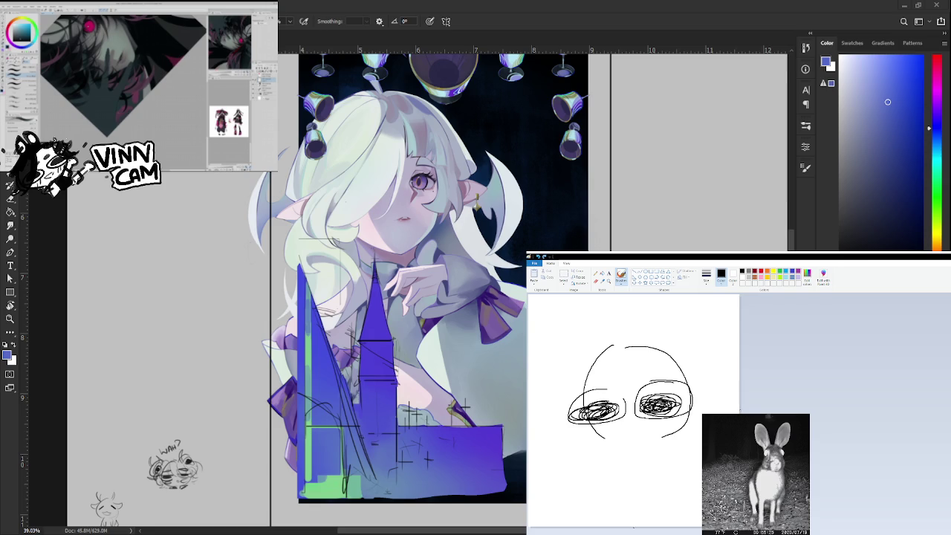
Redo the doodle's mouth as a small v and pencil hair strands across the head.
key(ctrl+z)
drag(628, 426, 636, 425)
drag(623, 344, 625, 384)
drag(657, 349, 669, 383)
mouse_move(677, 349)
mouse_down()
mouse_move(691, 453)
mouse_move(699, 449)
mouse_move(676, 461)
mouse_up()
key(ctrl+z)
drag(695, 363, 703, 413)
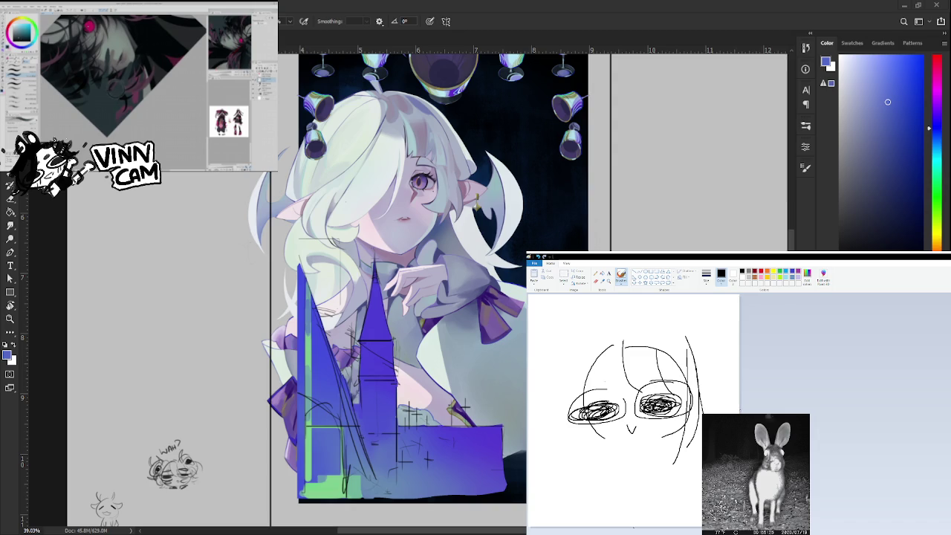
mouse_move(599, 353)
mouse_down()
mouse_move(583, 415)
mouse_move(592, 392)
mouse_up()
Keep drawing and undoing strokes along the left side of the doodle's head.
key(ctrl+z)
mouse_move(595, 340)
mouse_down()
mouse_move(571, 439)
mouse_move(580, 367)
mouse_move(565, 436)
mouse_move(572, 408)
mouse_up()
key(ctrl+z)
key(ctrl+z)
key(ctrl+z)
key(ctrl+z)
key(ctrl+z)
key(ctrl+z)
key(ctrl+z)
mouse_move(585, 343)
mouse_down()
mouse_move(565, 419)
mouse_move(586, 361)
mouse_move(576, 418)
mouse_move(566, 413)
mouse_up()
key(ctrl+z)
key(ctrl+z)
key(ctrl+z)
key(ctrl+z)
drag(580, 348, 573, 415)
key(ctrl+z)
drag(583, 346, 563, 407)
key(ctrl+z)
drag(570, 348, 563, 411)
key(ctrl+z)
drag(580, 339, 569, 419)
key(ctrl+z)
drag(578, 343, 565, 405)
key(ctrl+z)
drag(584, 346, 575, 407)
key(ctrl+z)
key(ctrl+z)
mouse_move(579, 362)
mouse_down()
mouse_move(571, 420)
mouse_move(568, 412)
mouse_up()
key(ctrl+z)
drag(583, 351, 559, 471)
key(ctrl+z)
mouse_move(573, 367)
mouse_down()
mouse_move(565, 430)
mouse_move(585, 481)
mouse_up()
key(ctrl+z)
mouse_move(594, 431)
mouse_down()
mouse_move(587, 479)
mouse_move(589, 470)
mouse_up()
key(ctrl+z)
drag(577, 409, 590, 461)
key(ctrl+z)
mouse_move(585, 345)
mouse_down()
mouse_move(645, 315)
mouse_move(602, 336)
mouse_move(624, 325)
mouse_move(682, 334)
mouse_up()
key(ctrl+z)
key(ctrl+z)
key(ctrl+z)
Thicken the top of the head, arc a hair outline over it, and add a pointed left ear.
mouse_move(615, 327)
mouse_down()
mouse_move(672, 331)
mouse_move(682, 347)
mouse_up()
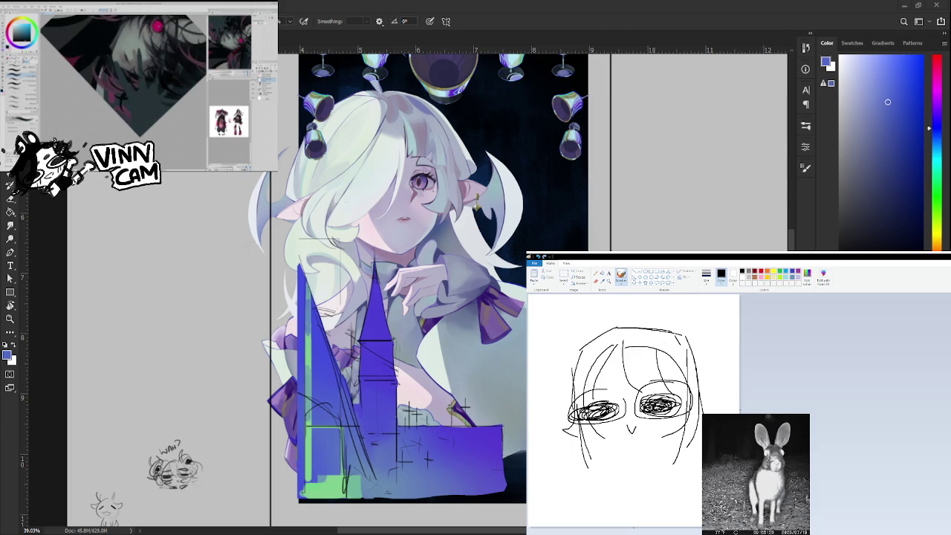
drag(581, 312, 529, 406)
key(ctrl+z)
mouse_move(609, 306)
mouse_down()
mouse_move(559, 390)
mouse_move(669, 311)
mouse_move(712, 376)
mouse_up()
drag(574, 313, 564, 331)
mouse_move(555, 385)
mouse_down()
mouse_move(535, 339)
mouse_move(584, 345)
mouse_up()
mouse_move(690, 312)
mouse_down()
mouse_move(664, 330)
mouse_move(711, 363)
mouse_up()
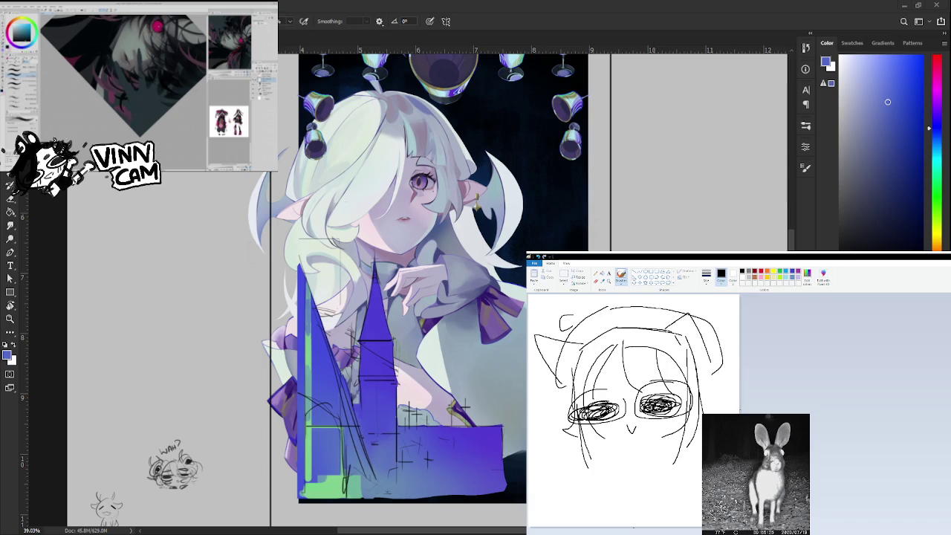
Pencil in the doodle's mouth, jaw lines and jagged chin.
mouse_move(611, 444)
mouse_down()
mouse_move(631, 446)
mouse_move(609, 473)
mouse_up()
mouse_move(661, 438)
mouse_down()
mouse_move(657, 457)
mouse_move(666, 461)
mouse_up()
mouse_move(582, 442)
mouse_down()
mouse_move(614, 455)
mouse_move(570, 459)
mouse_move(608, 501)
mouse_up()
key(ctrl+z)
key(ctrl+z)
drag(610, 444, 624, 494)
mouse_move(672, 435)
mouse_down()
mouse_move(635, 513)
mouse_move(631, 498)
mouse_move(663, 493)
mouse_up()
key(ctrl+z)
mouse_move(618, 460)
mouse_down()
mouse_move(630, 481)
mouse_move(667, 486)
mouse_up()
drag(625, 437, 649, 438)
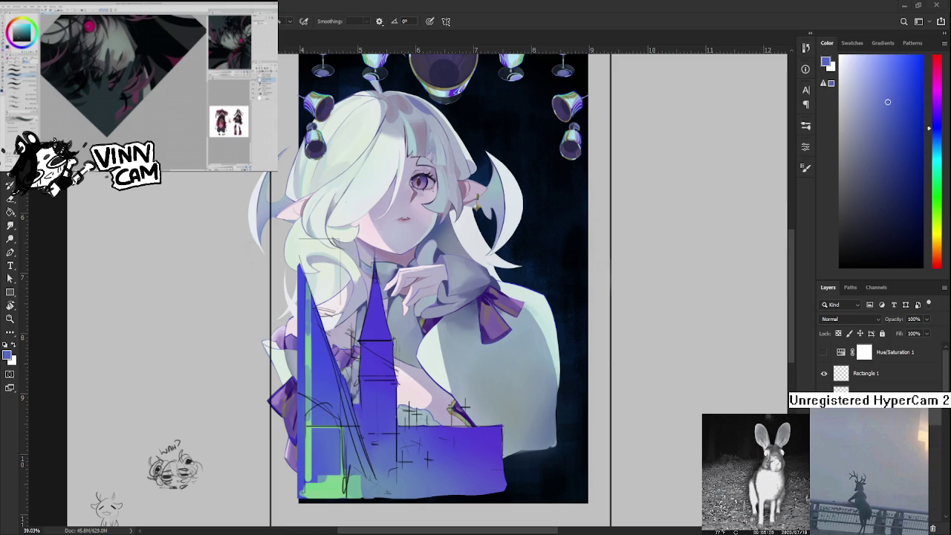
Zoom in on the tall left spire, sample its greens, and brush light green down the strip.
scroll(328, 409, up, 3)
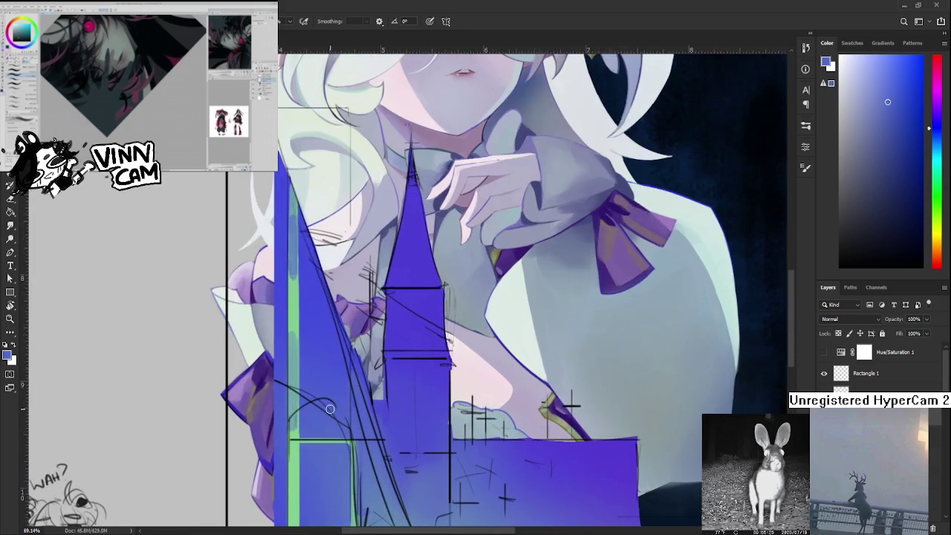
mouse_move(342, 411)
mouse_down()
mouse_move(294, 404)
mouse_move(273, 374)
mouse_up()
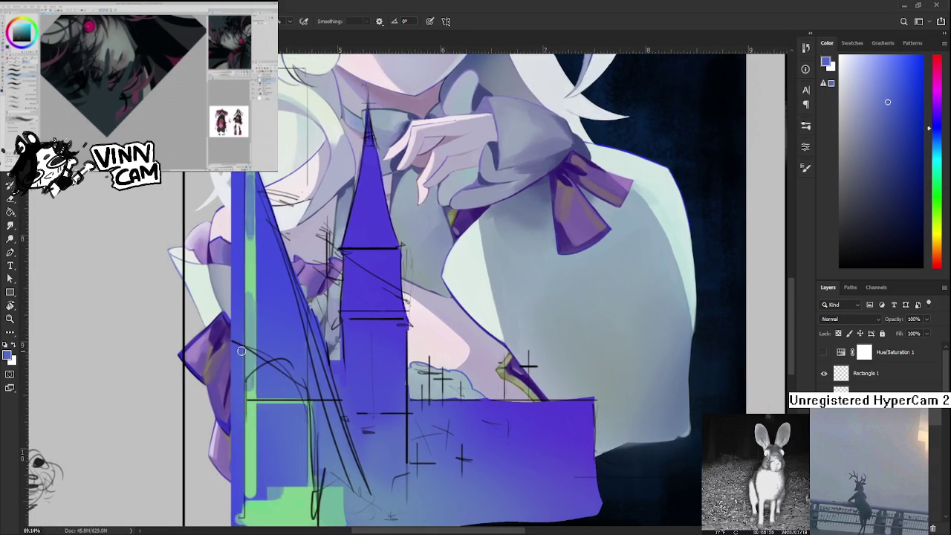
alt+click(246, 366)
alt+click(255, 390)
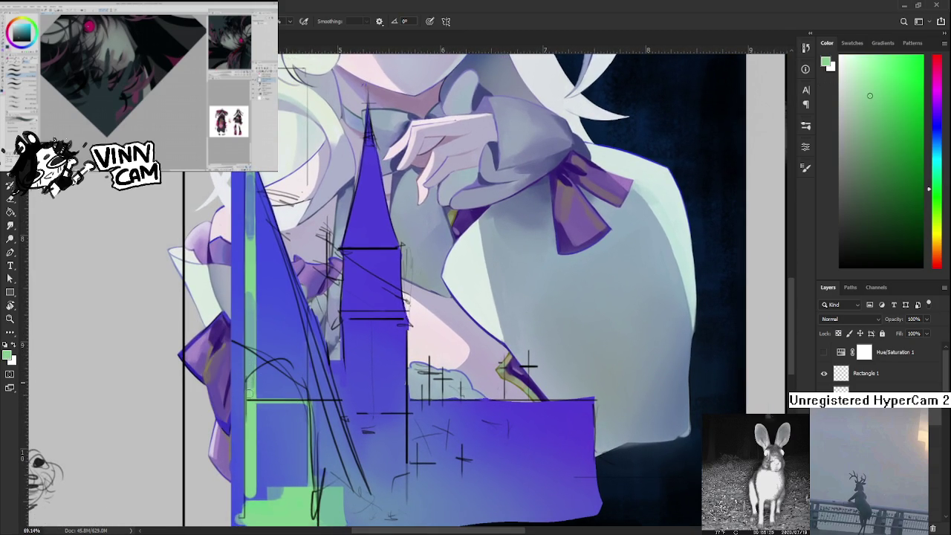
alt+click(253, 371)
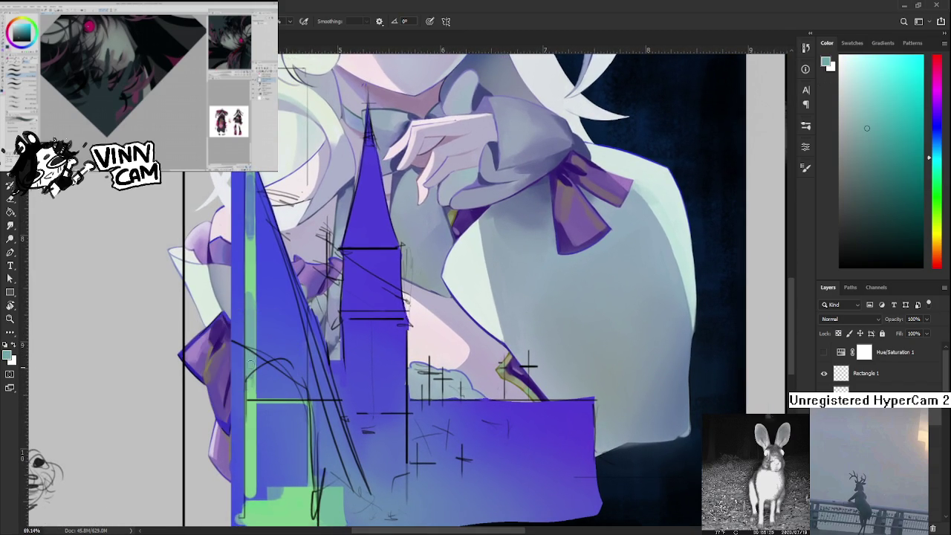
alt+click(256, 375)
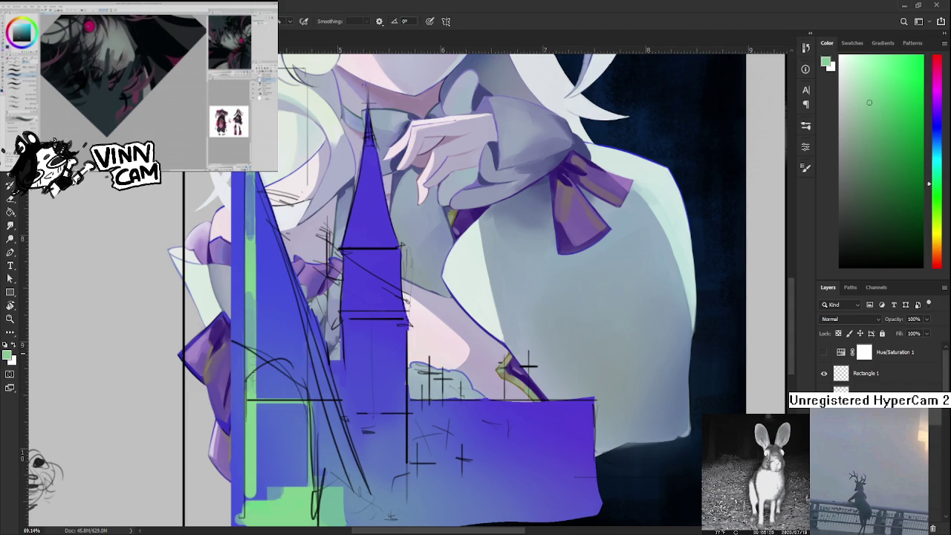
alt+click(250, 342)
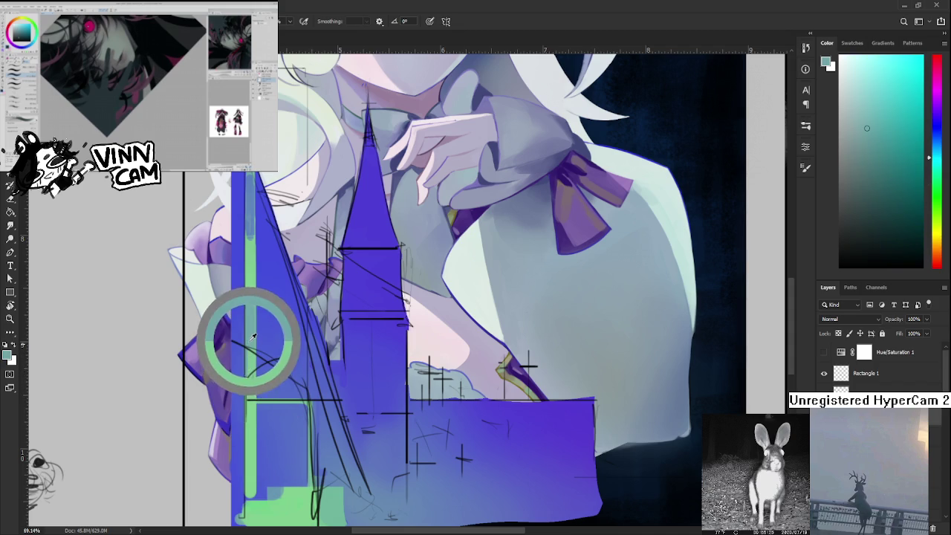
alt+click(253, 269)
drag(251, 269, 251, 319)
Resample green beside the strip, paint along it again, and zoom back out.
scroll(254, 286, up, 3)
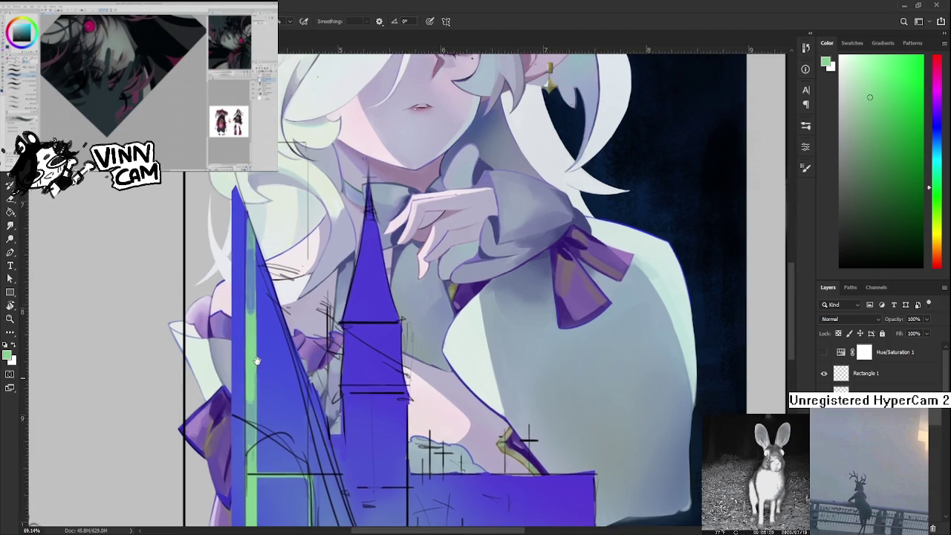
mouse_move(245, 353)
alt+mouse_down()
mouse_move(253, 307)
mouse_move(249, 335)
alt+mouse_up()
alt+click(250, 342)
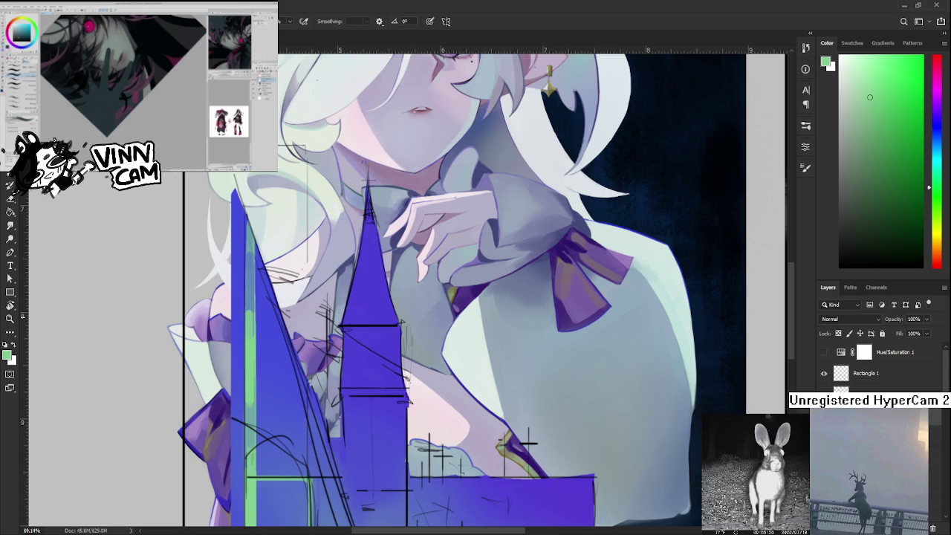
drag(346, 373, 253, 336)
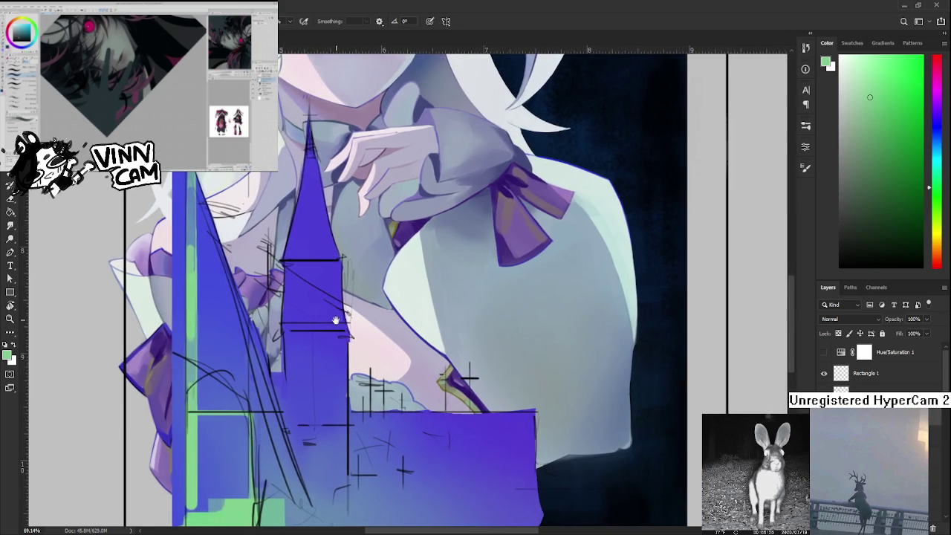
scroll(299, 336, down, 3)
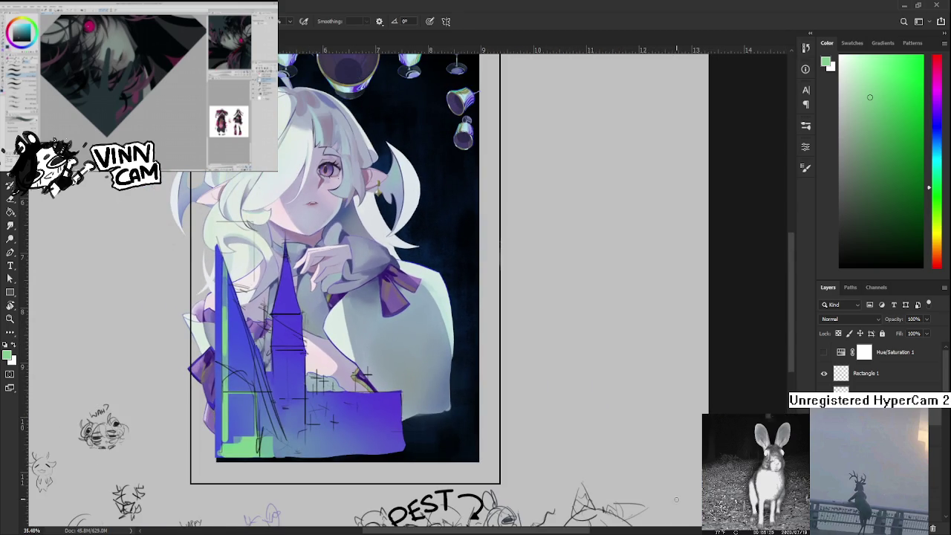
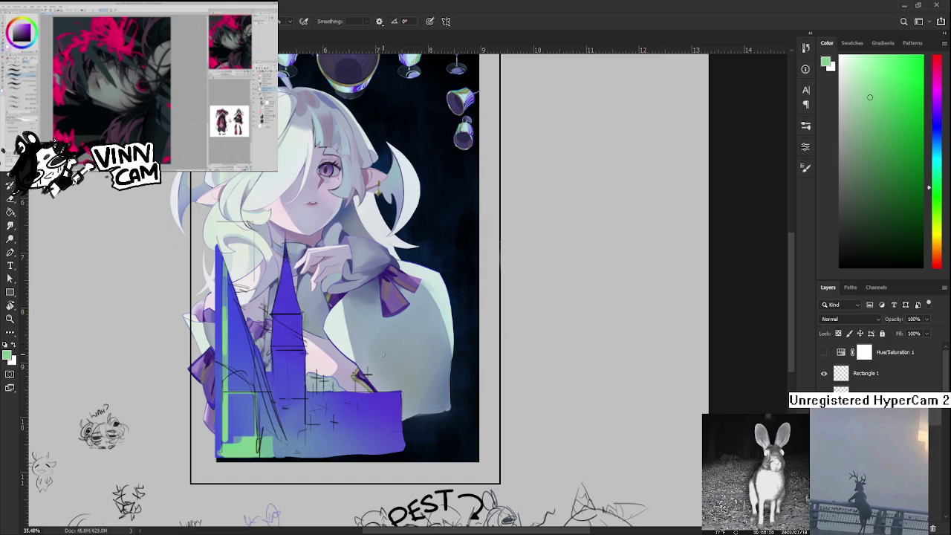
Zoom in and out over the elf illustration to review it.
scroll(393, 367, down, 1)
scroll(393, 368, up, 1)
scroll(393, 367, down, 2)
scroll(411, 215, up, 1)
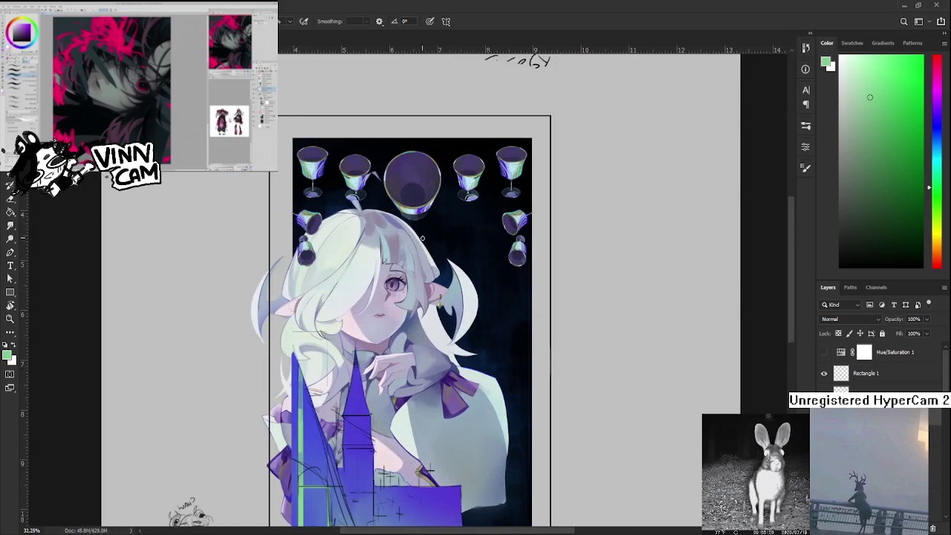
scroll(410, 216, down, 1)
scroll(411, 409, up, 1)
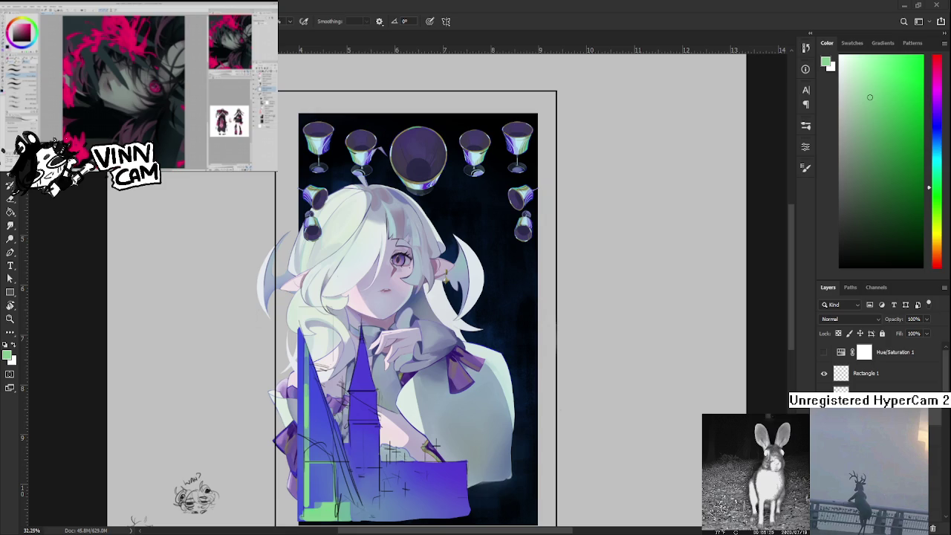
scroll(356, 415, up, 2)
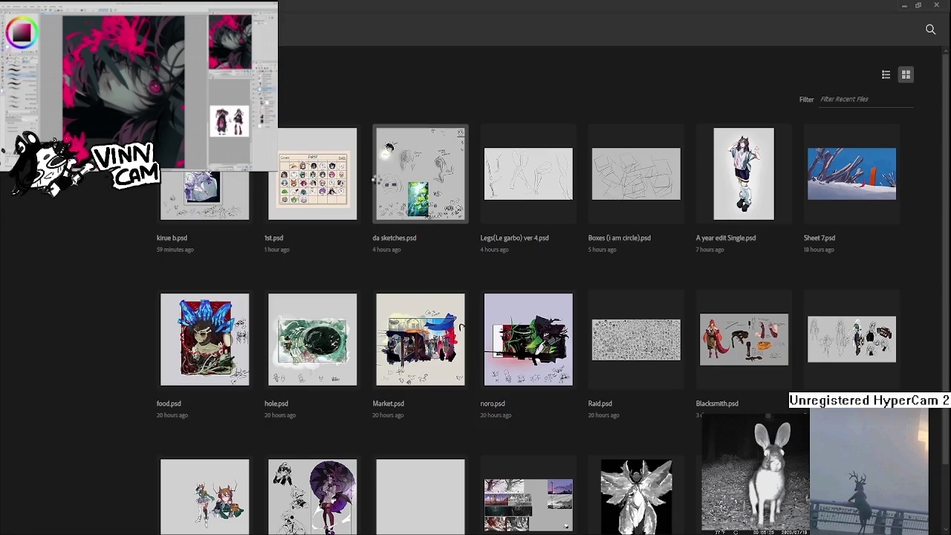
Open da sketches.psd and view the SOMEONE HELP, OCTOBER 2025 CRASH OUT and glasses-face sketches.
click(376, 177)
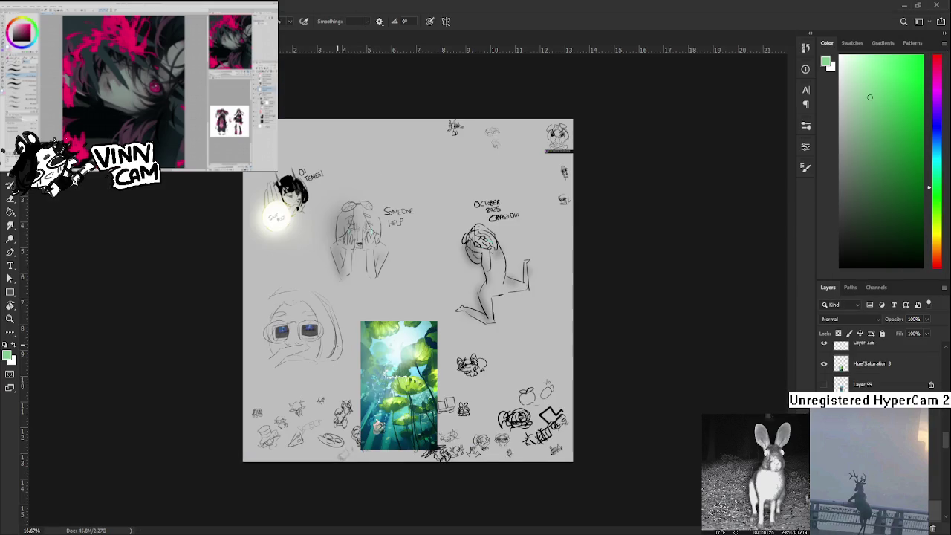
scroll(389, 320, up, 2)
scroll(390, 320, up, 2)
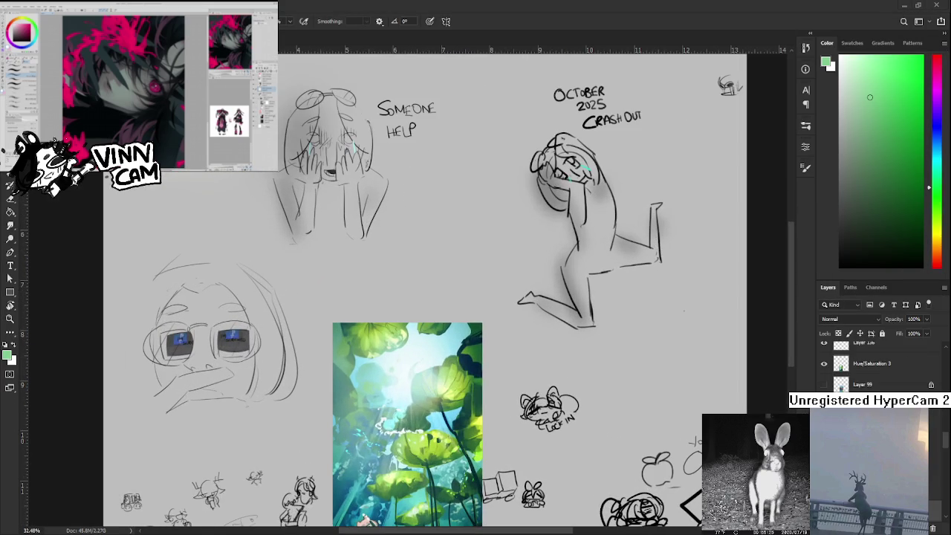
mouse_move(399, 296)
mouse_down()
mouse_move(515, 397)
mouse_move(291, 361)
mouse_up()
scroll(515, 397, up, 3)
scroll(292, 362, down, 3)
mouse_move(488, 397)
mouse_down()
mouse_move(321, 362)
mouse_move(492, 457)
mouse_up()
drag(266, 371, 393, 361)
mouse_move(165, 450)
mouse_down()
mouse_move(314, 397)
mouse_move(438, 332)
mouse_up()
Browse to the OI TEMEE! sketch, then return to the elf illustration.
scroll(335, 340, up, 3)
scroll(335, 341, up, 2)
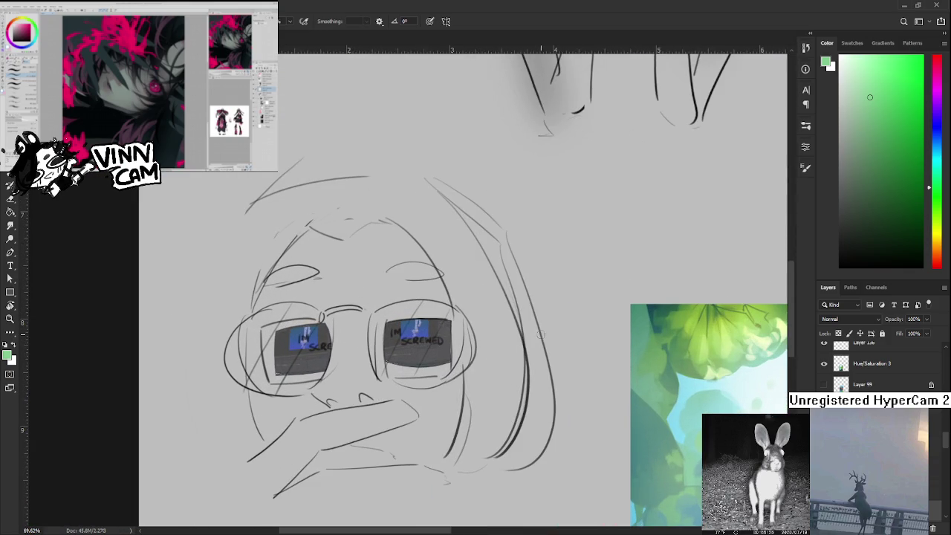
scroll(502, 326, down, 2)
scroll(502, 326, down, 1)
scroll(502, 327, down, 1)
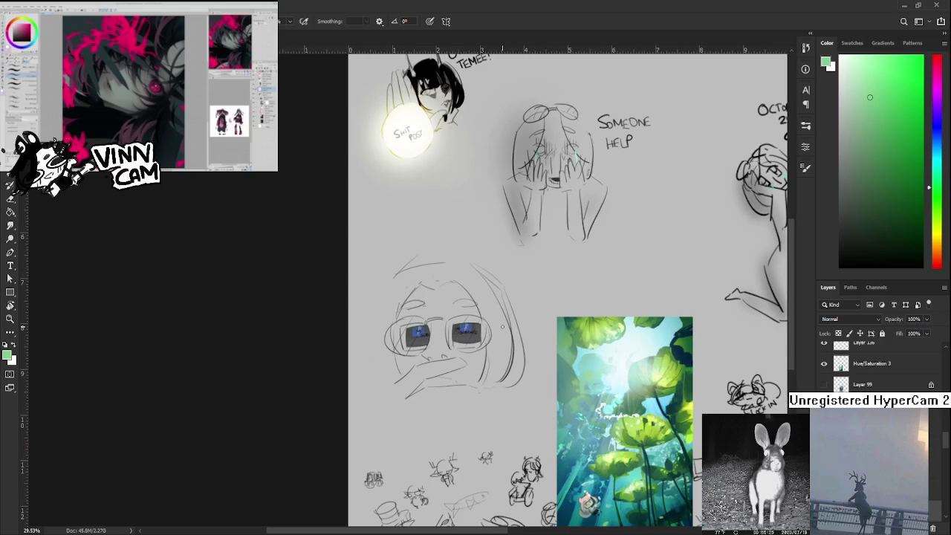
drag(480, 258, 430, 396)
scroll(384, 284, up, 1)
scroll(383, 283, up, 1)
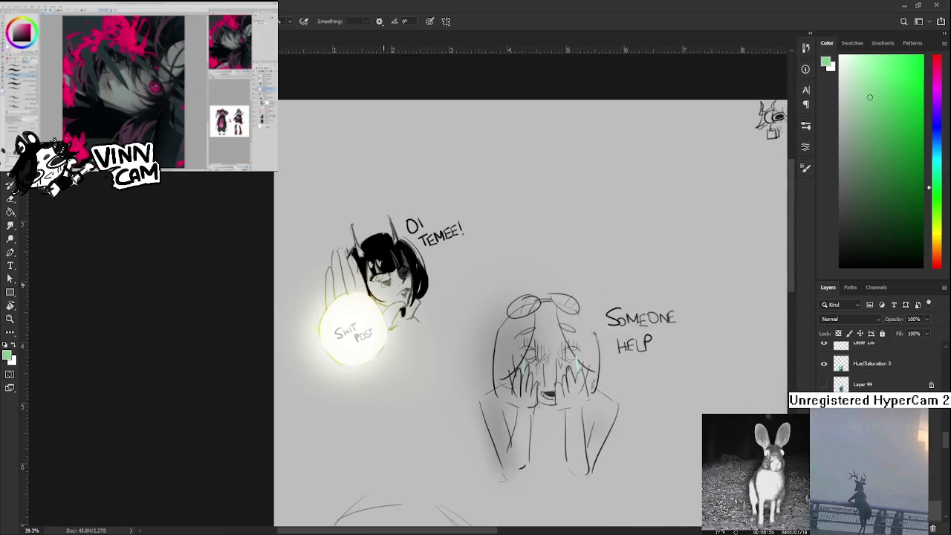
scroll(384, 283, up, 1)
scroll(383, 283, up, 1)
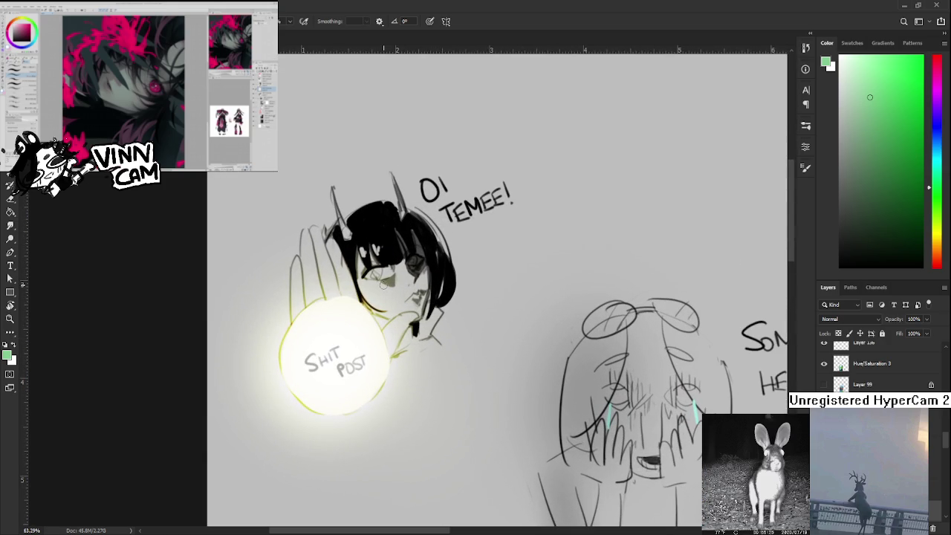
scroll(383, 283, down, 1)
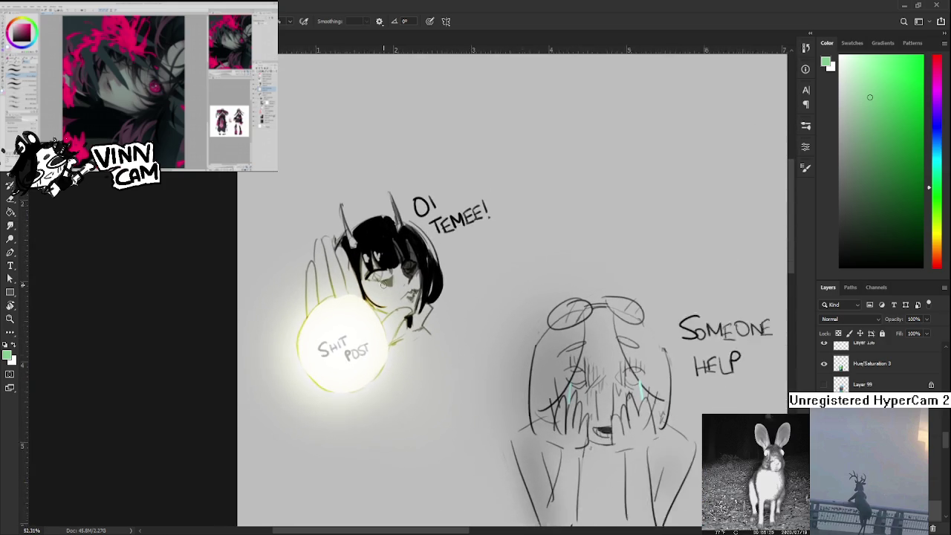
scroll(384, 283, down, 1)
scroll(384, 283, down, 2)
drag(479, 280, 334, 161)
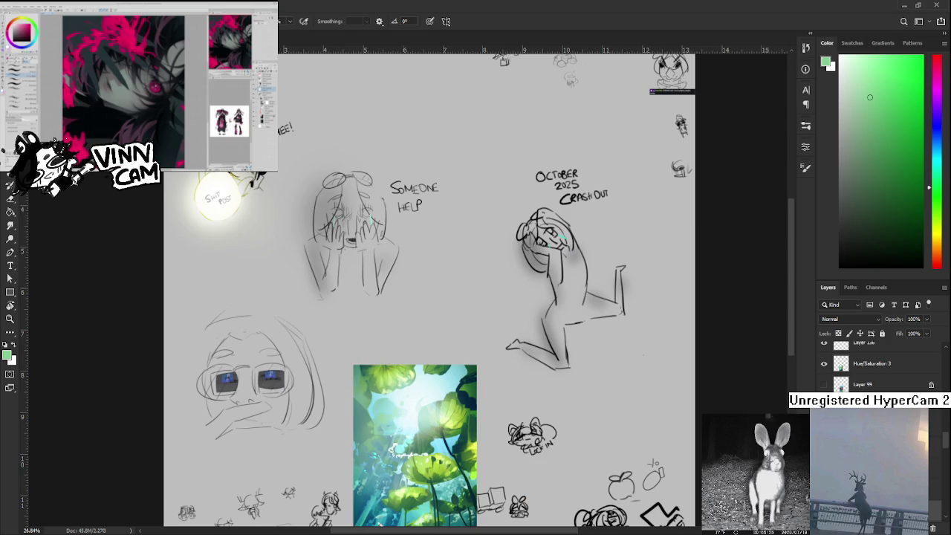
key(ctrl+Tab)
scroll(340, 385, up, 5)
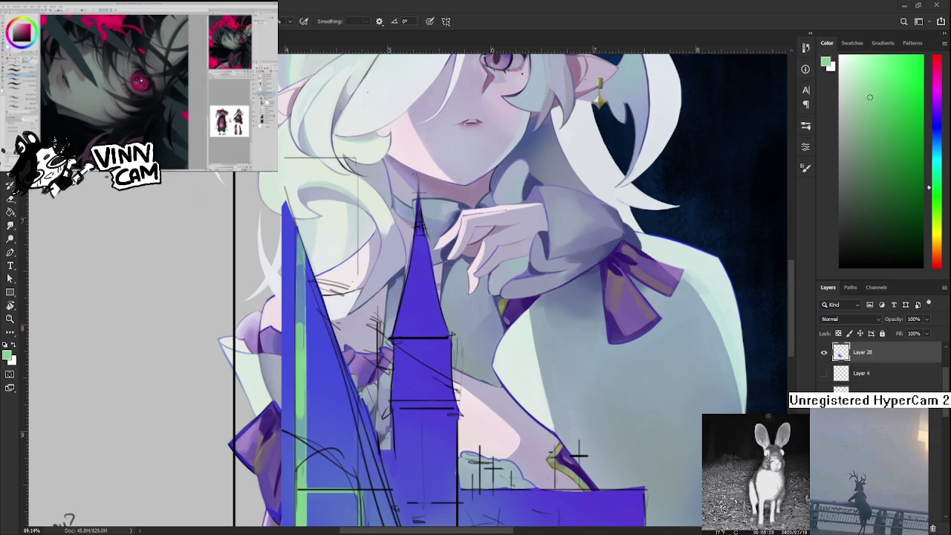
Sample the castle stripe's colours and paint a green line along the blue stripe.
scroll(289, 336, down, 2)
alt+click(294, 357)
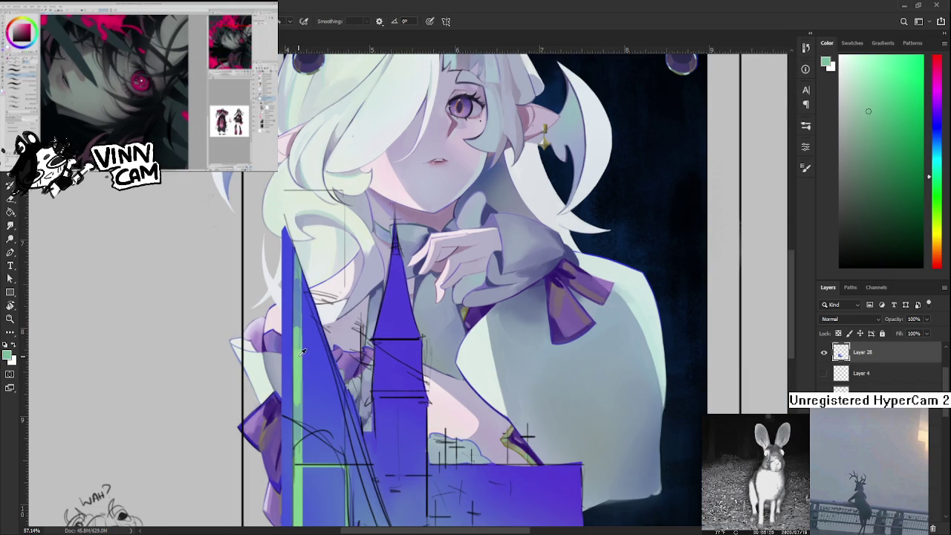
alt+click(290, 339)
alt+click(292, 331)
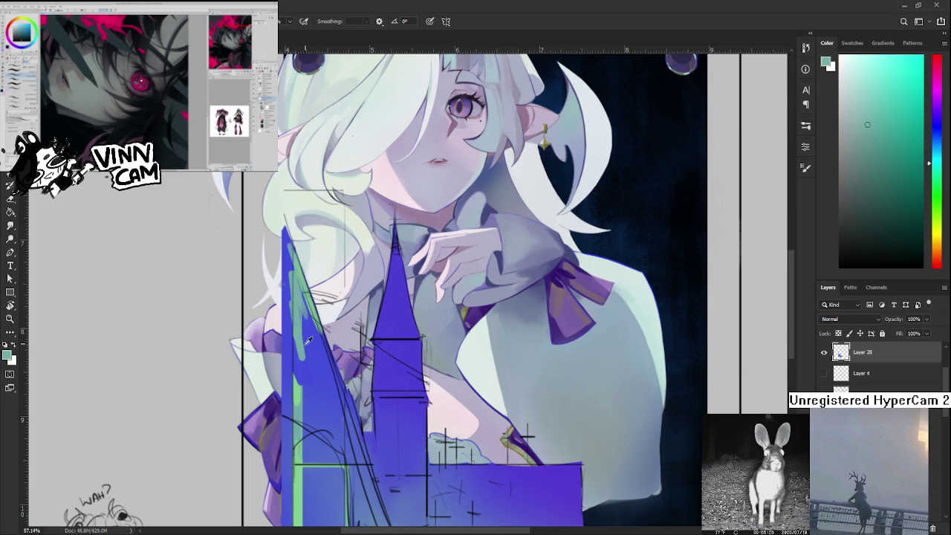
alt+click(308, 354)
alt+click(299, 279)
mouse_move(301, 285)
mouse_down()
mouse_move(334, 397)
mouse_move(324, 334)
mouse_up()
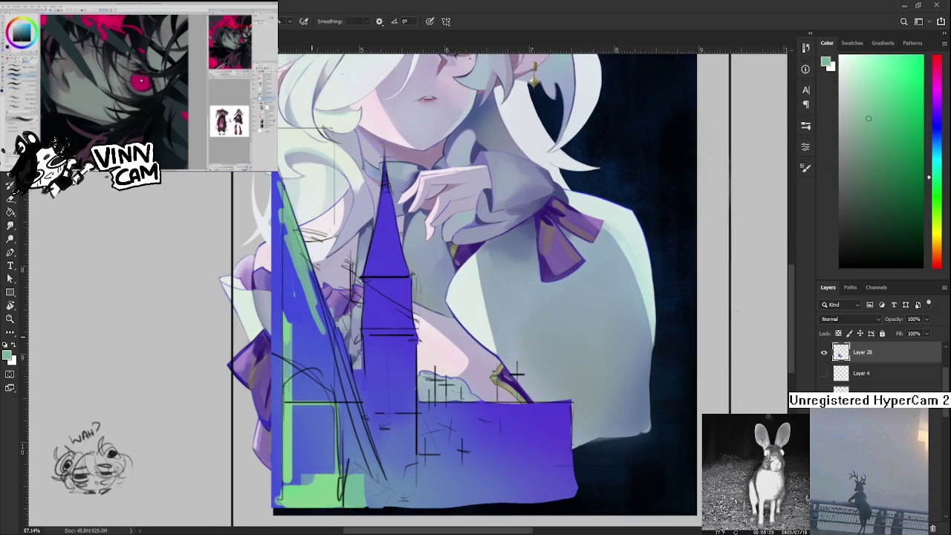
Paint green down the diagonal stripe, touch up its edge in blue, and add a light green line.
alt+click(307, 346)
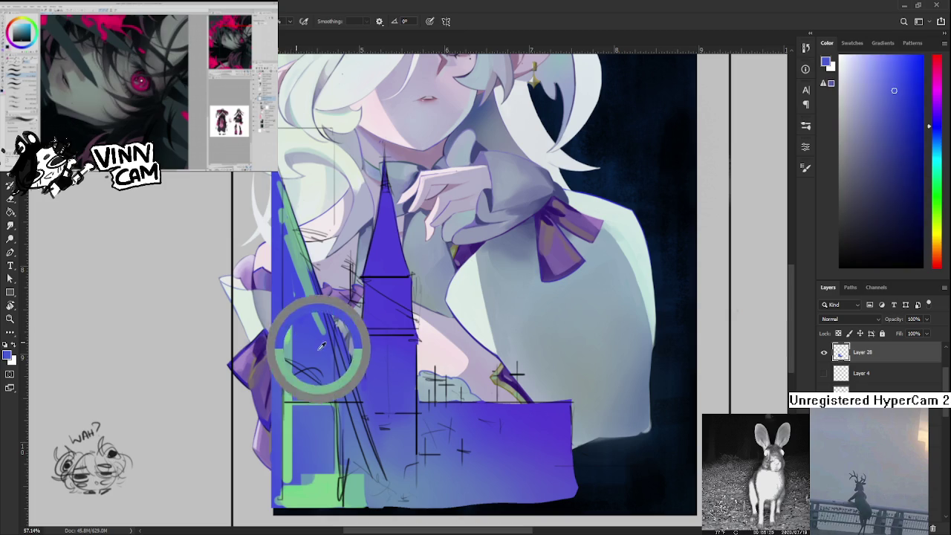
alt+click(291, 312)
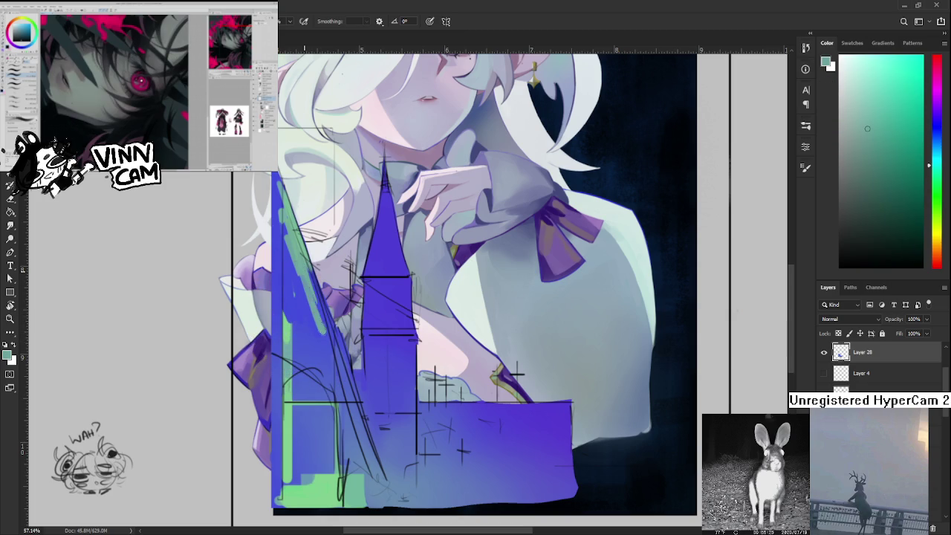
drag(305, 269, 338, 360)
alt+click(330, 350)
drag(316, 319, 385, 474)
alt+click(316, 305)
alt+click(357, 444)
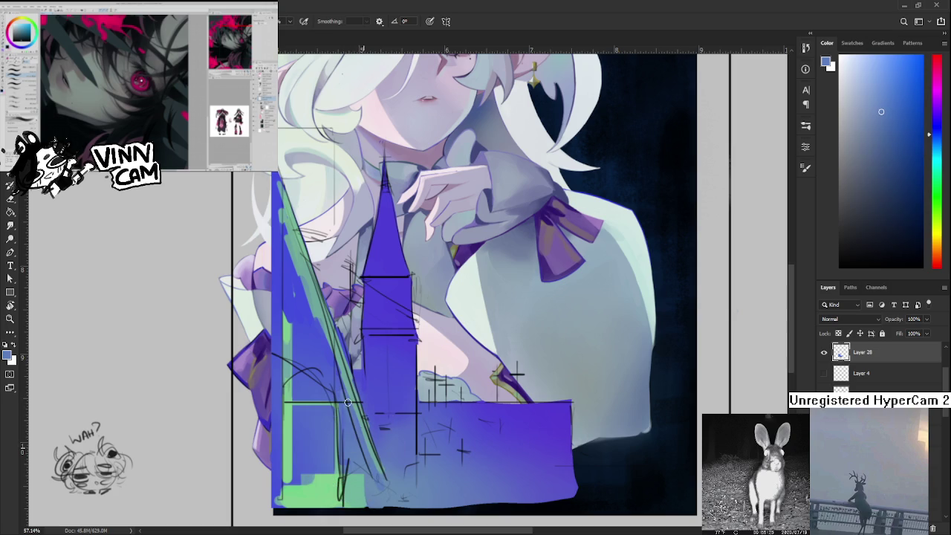
Cover the upper and lower green strips with blue sampled from the stripe.
alt+click(307, 340)
alt+click(297, 321)
mouse_move(298, 321)
mouse_down()
mouse_move(289, 361)
mouse_move(287, 293)
mouse_up()
alt+click(293, 283)
alt+click(294, 286)
drag(293, 367, 290, 487)
alt+click(296, 435)
alt+click(326, 378)
alt+click(334, 452)
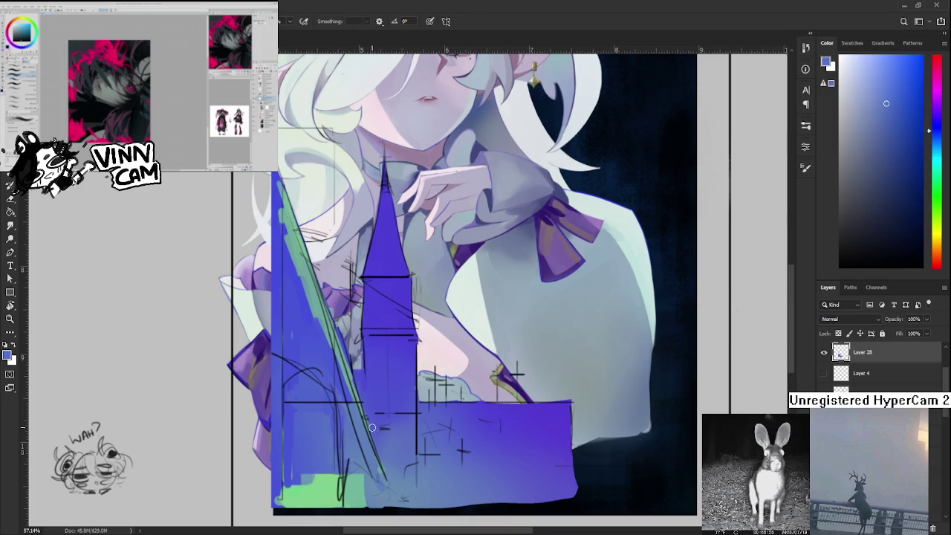
Recentre the view on the castle and sample green from the painting.
scroll(371, 431, down, 5)
scroll(365, 382, up, 4)
drag(392, 413, 380, 354)
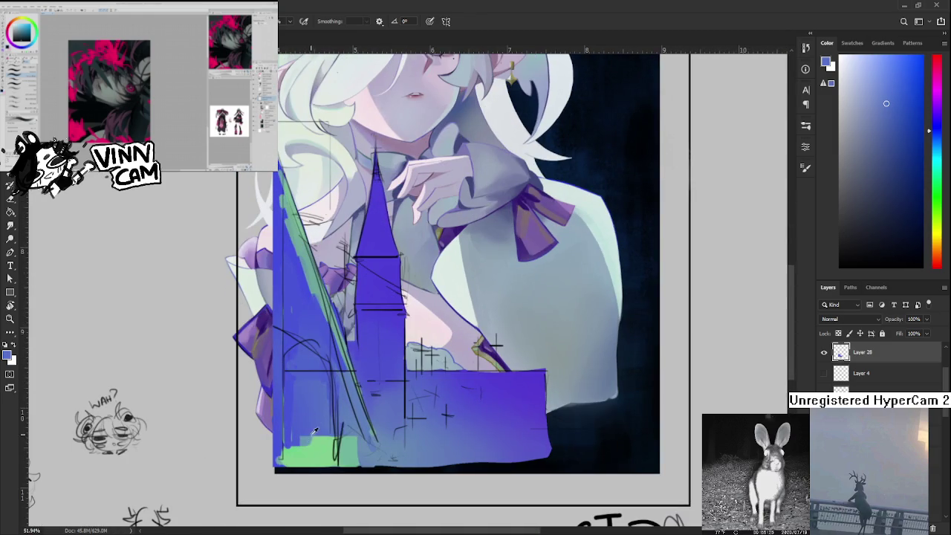
alt+click(307, 449)
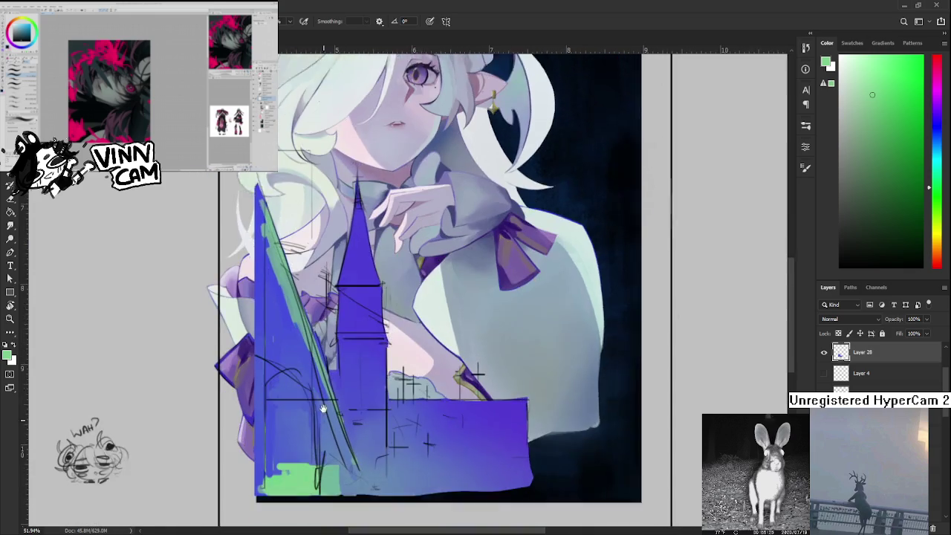
Add small green accents on the spire's left side and repaint the spire top blue.
drag(337, 389, 326, 413)
scroll(326, 413, down, 2)
scroll(302, 466, down, 1)
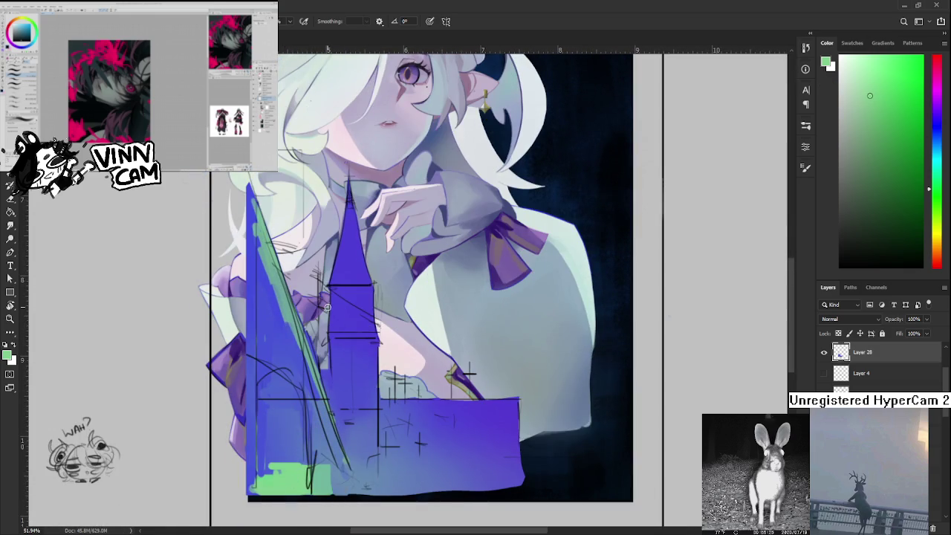
drag(341, 266, 336, 279)
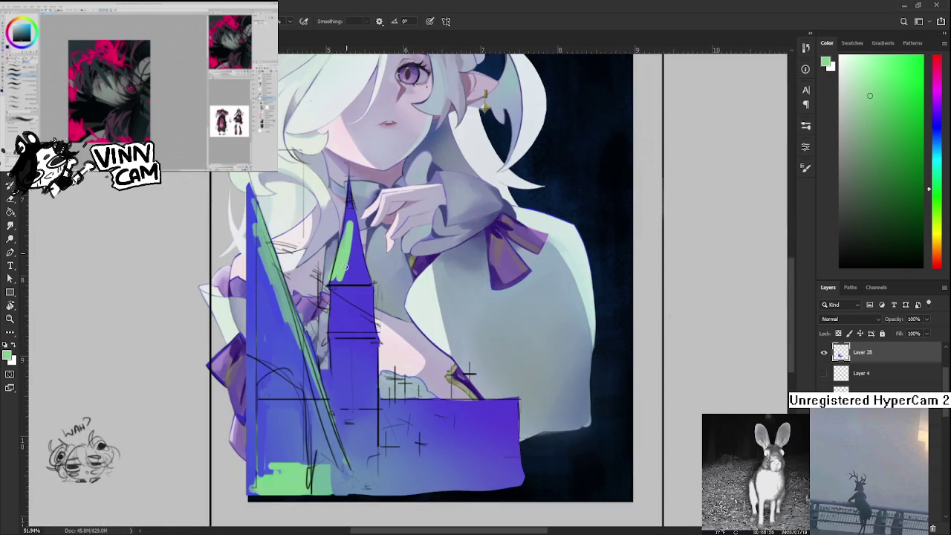
alt+click(349, 260)
alt+click(342, 265)
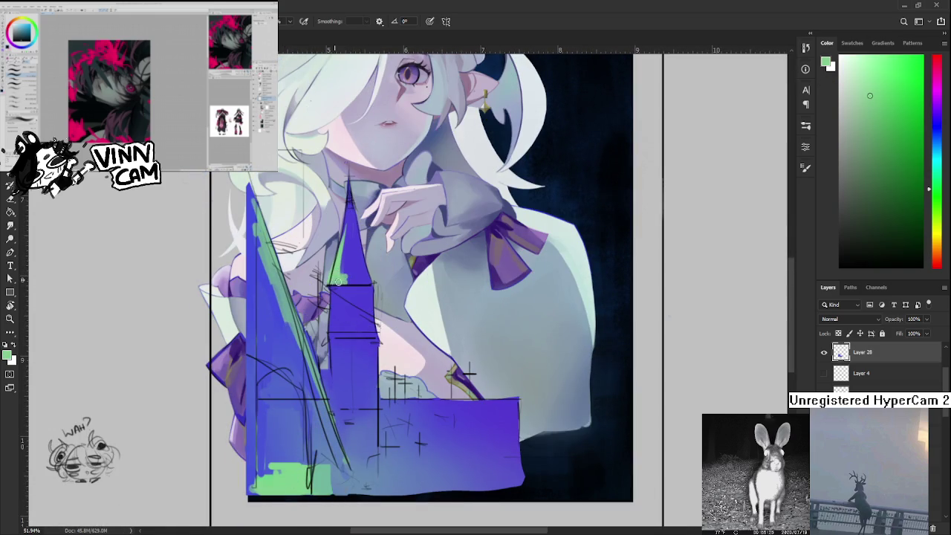
drag(345, 275, 346, 269)
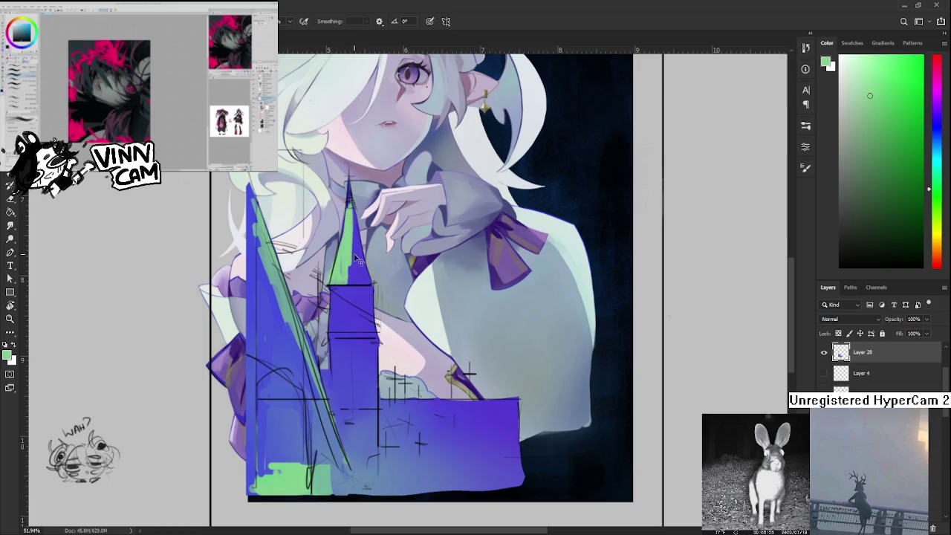
alt+click(340, 223)
drag(348, 208, 350, 276)
Sample teal from a goblet rim and repaint the spire's teal edge.
mouse_move(387, 132)
mouse_down()
mouse_move(364, 291)
mouse_move(366, 237)
mouse_up()
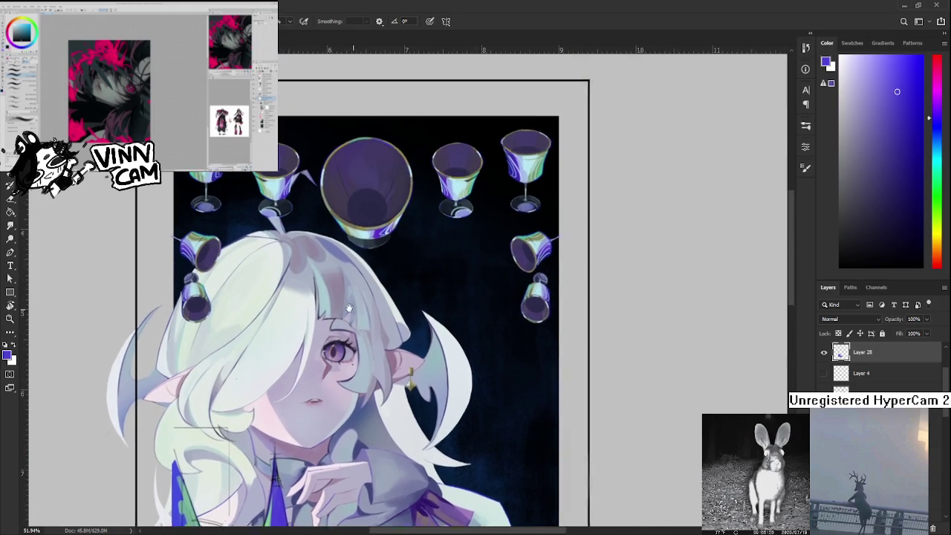
alt+click(273, 199)
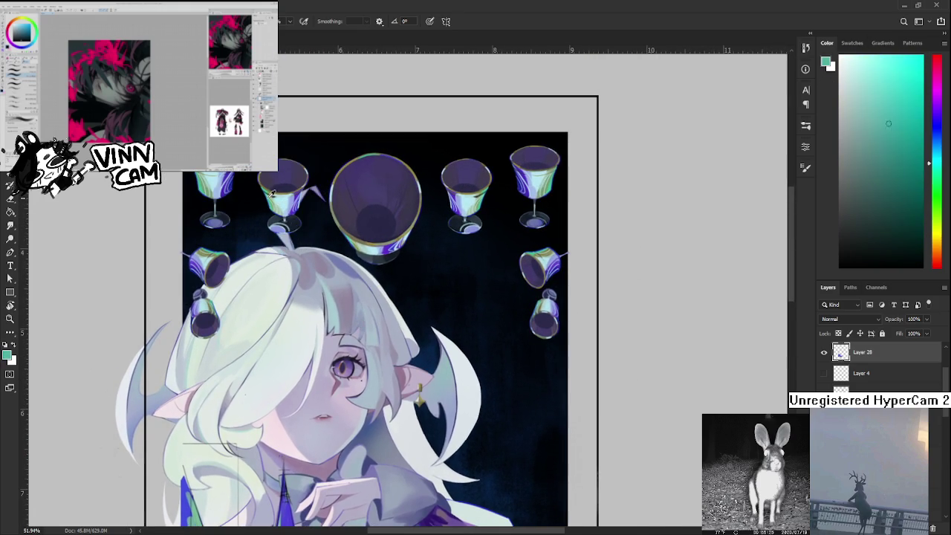
drag(298, 349, 371, 161)
drag(345, 371, 350, 362)
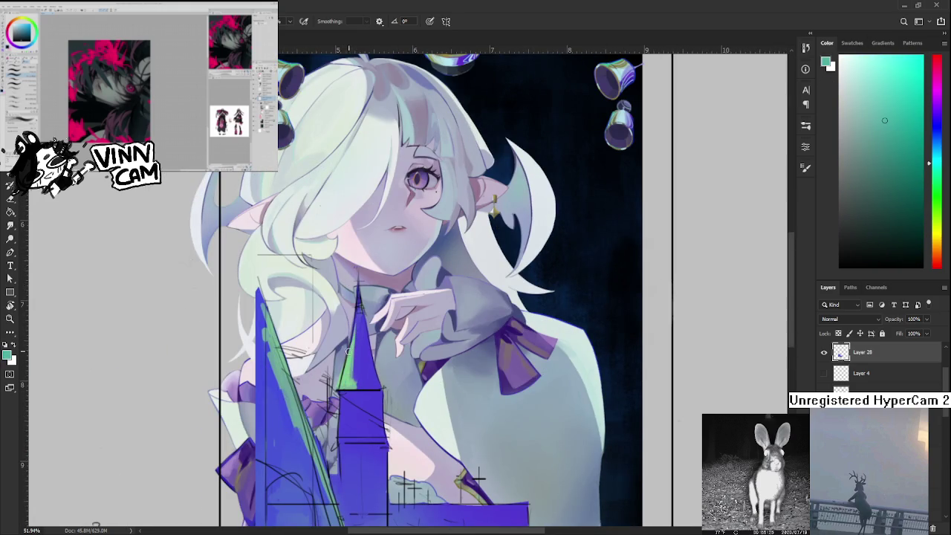
alt+click(281, 410)
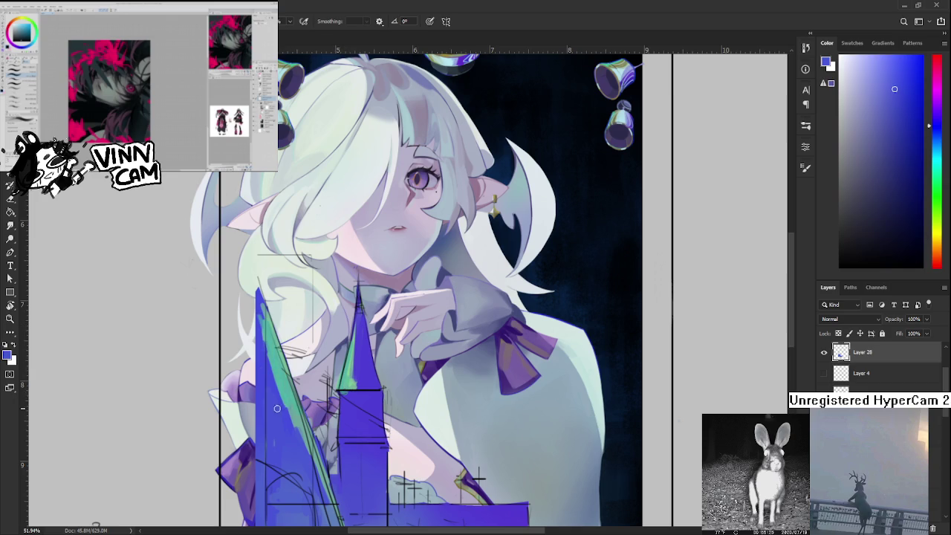
drag(305, 346, 322, 416)
drag(345, 246, 332, 330)
alt+click(379, 195)
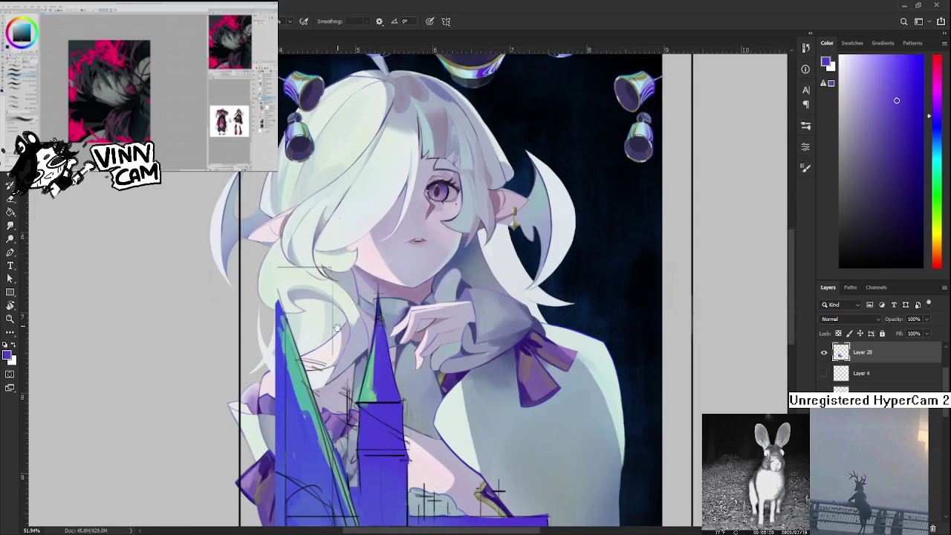
Paint darker purple down the left spire and refine it with a brighter blue.
drag(356, 319, 378, 91)
drag(300, 341, 318, 389)
alt+click(308, 416)
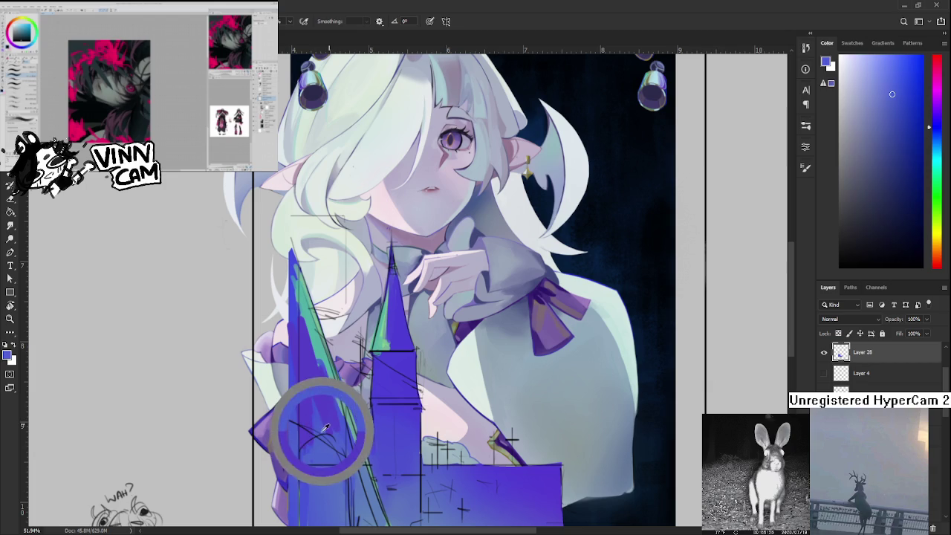
alt+click(316, 410)
drag(318, 395, 314, 414)
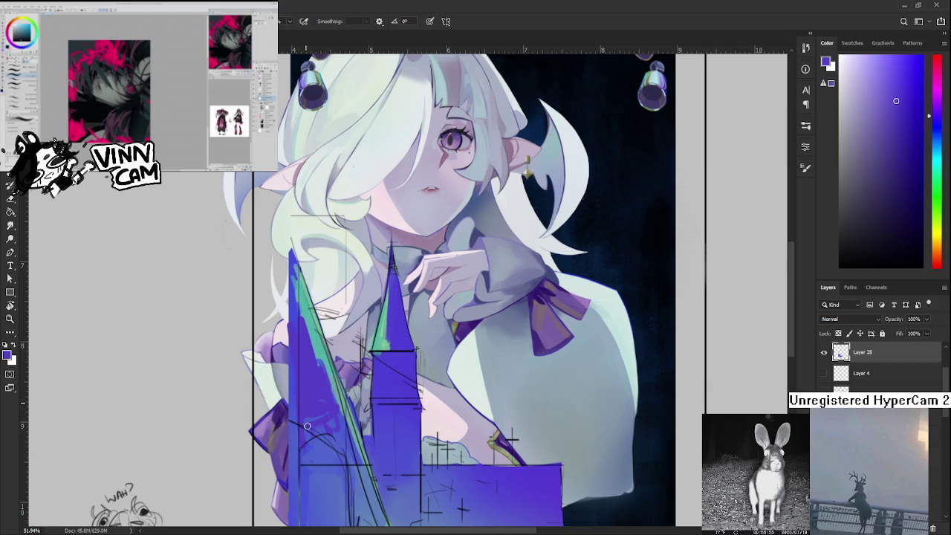
Paint light cyan up the base of the left tower.
scroll(311, 410, up, 2)
scroll(311, 409, up, 4)
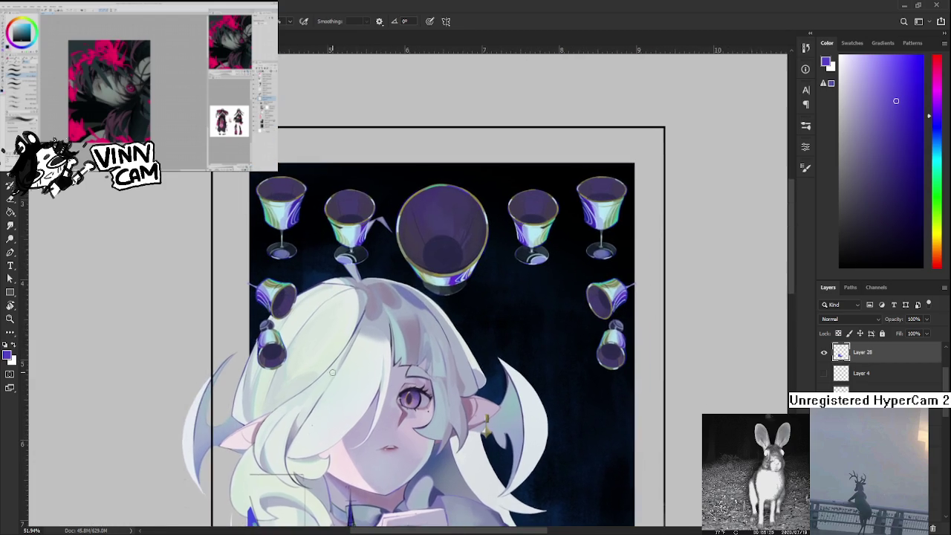
alt+click(350, 232)
drag(305, 429, 313, 310)
mouse_move(301, 416)
mouse_down()
mouse_move(308, 377)
mouse_move(294, 417)
mouse_up()
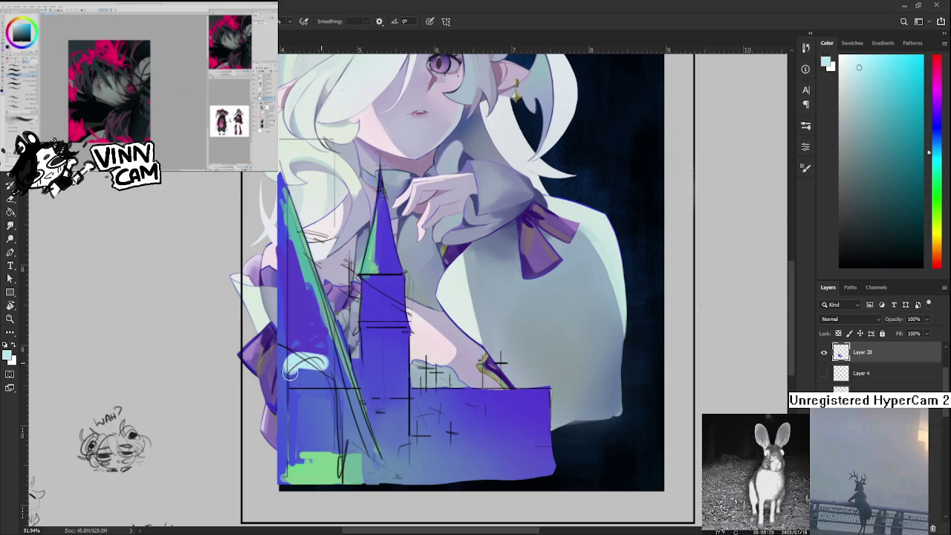
drag(294, 356, 312, 296)
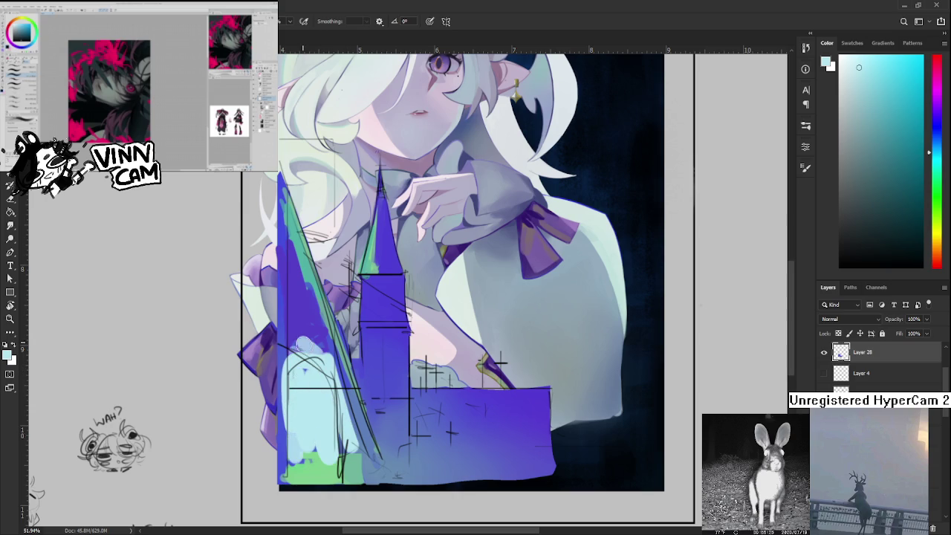
alt+click(297, 279)
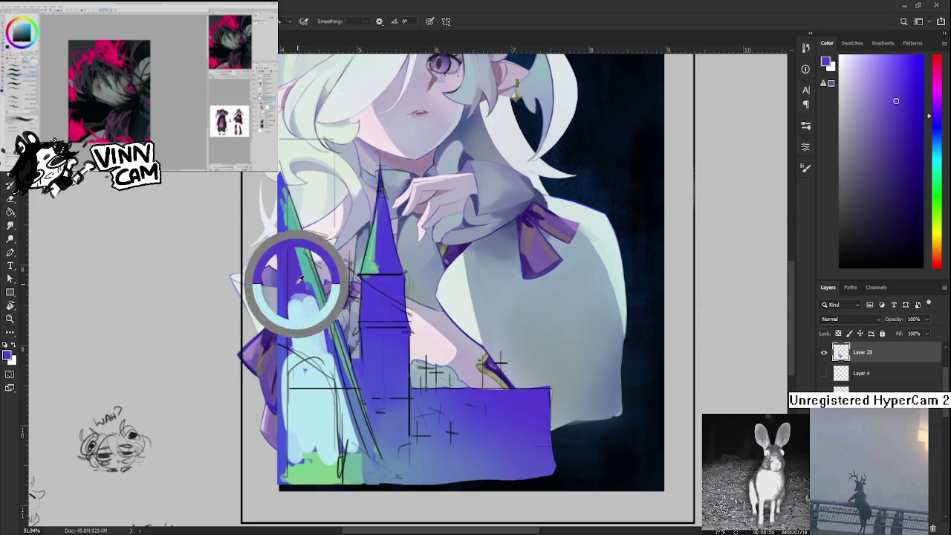
Extend light cyan and light blue strokes higher up the left tower.
alt+click(297, 320)
alt+click(302, 327)
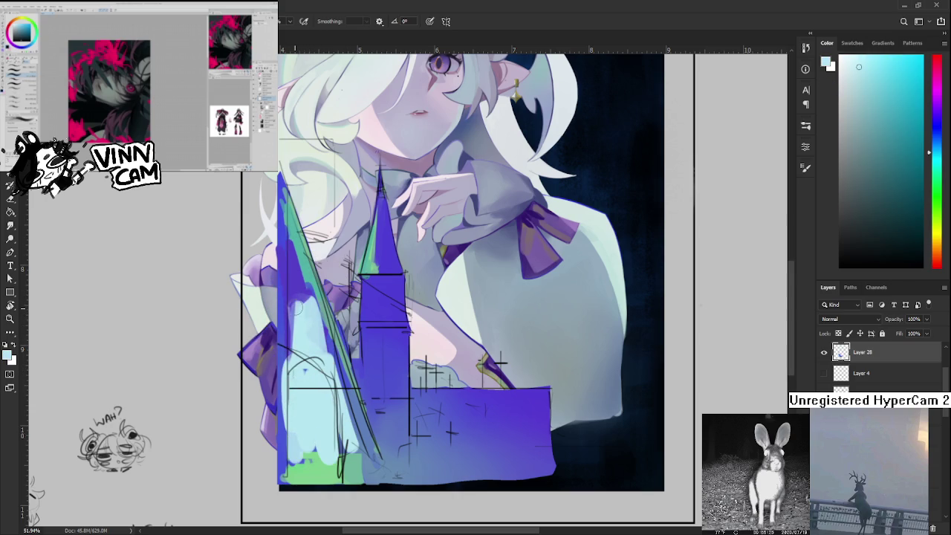
drag(306, 324, 298, 256)
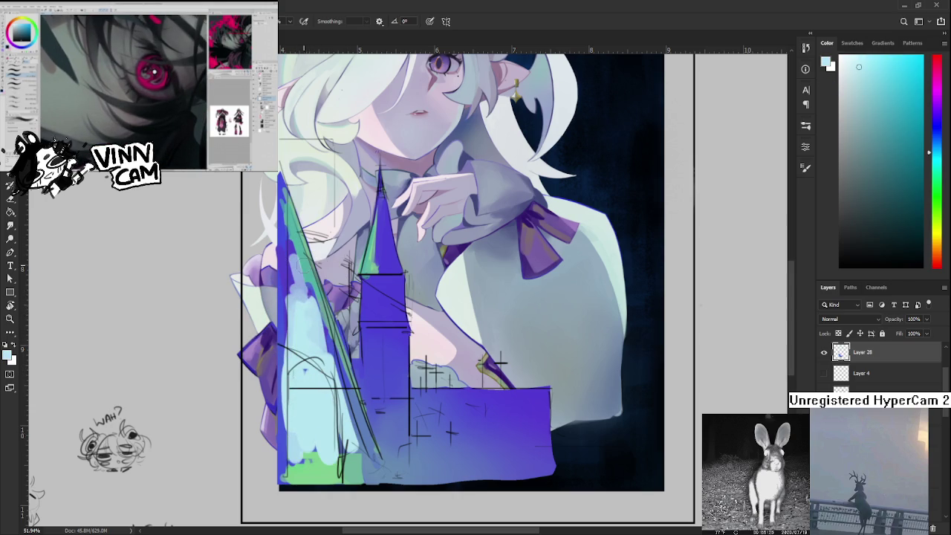
alt+click(297, 314)
drag(299, 294, 295, 243)
alt+click(297, 292)
drag(297, 293, 293, 251)
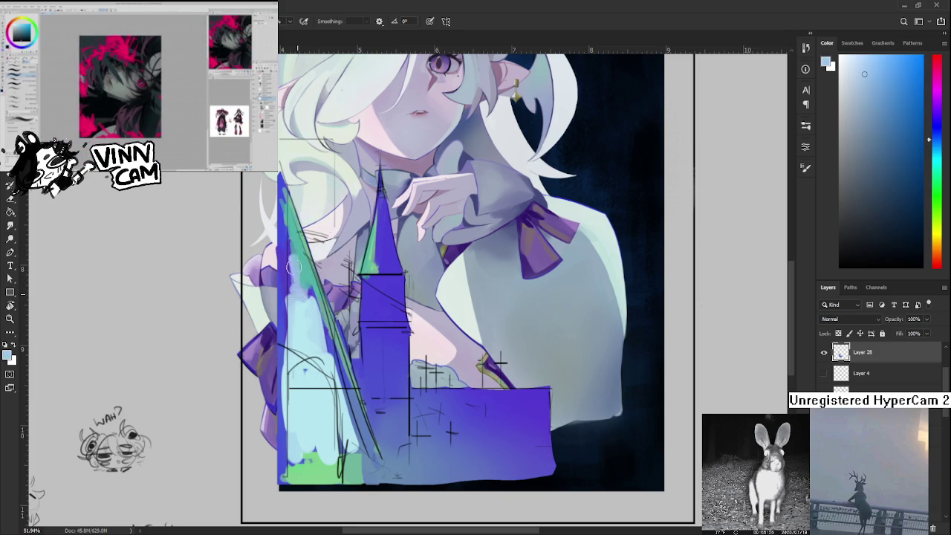
alt+click(305, 290)
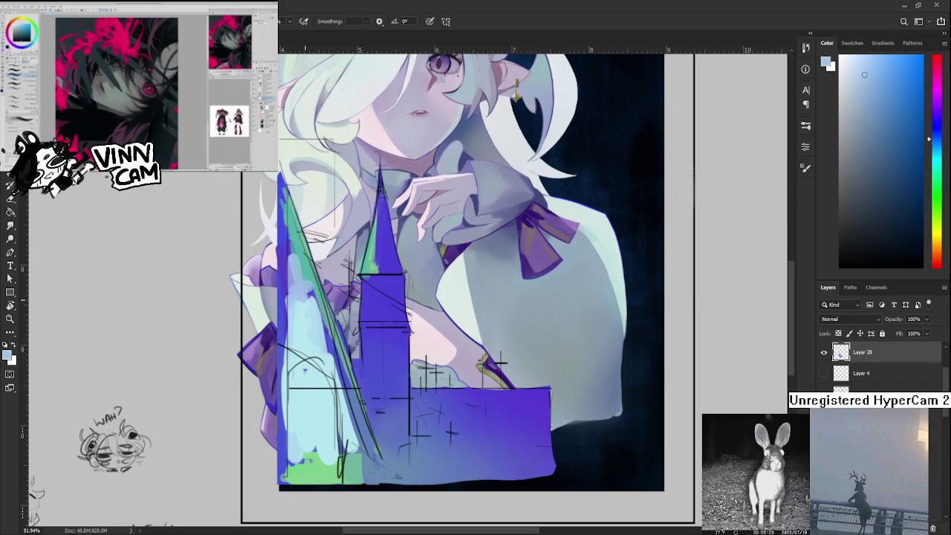
Sample light cyan, dark blue and light blue from the castle.
alt+click(297, 290)
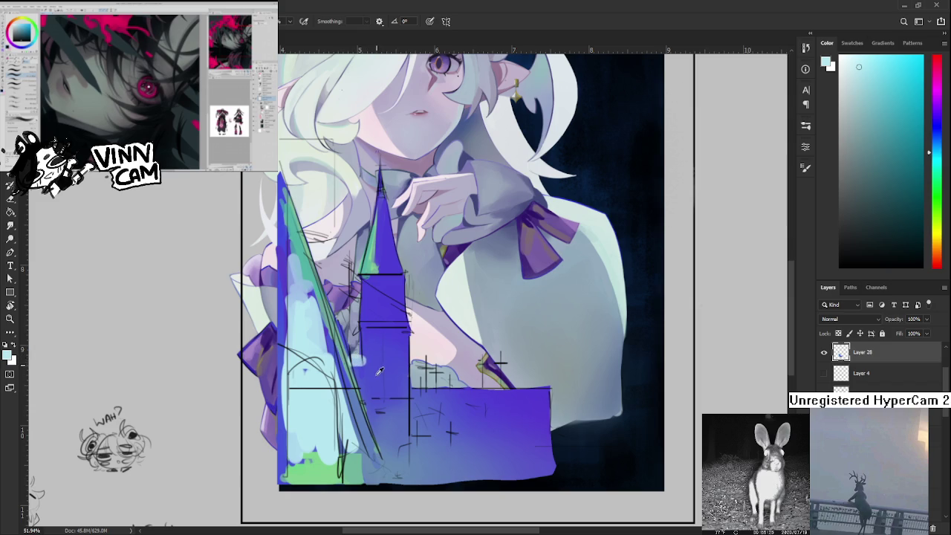
alt+click(370, 364)
alt+click(357, 358)
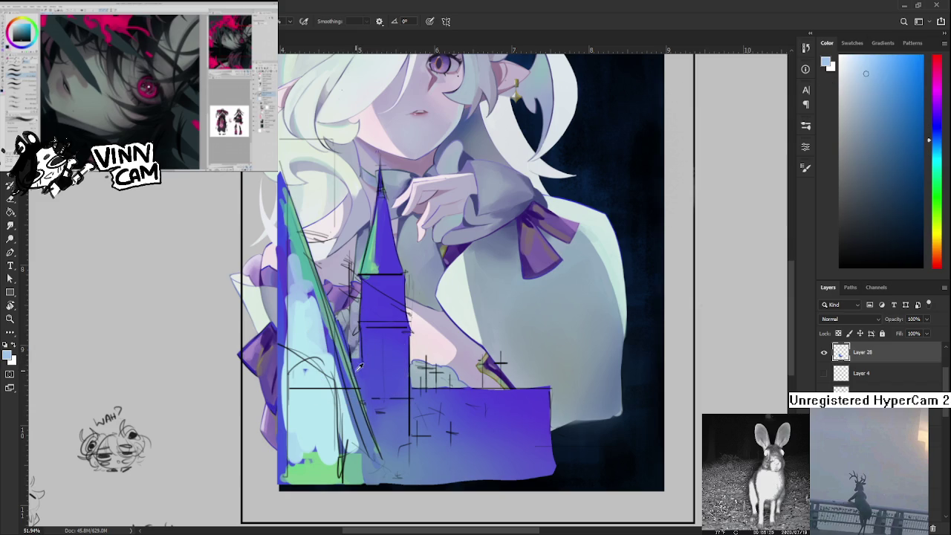
alt+click(327, 394)
Paint the central tower's lower section light cyan with a light green band across it.
drag(369, 357, 386, 394)
mouse_move(368, 338)
mouse_down()
mouse_move(401, 372)
mouse_move(391, 391)
mouse_up()
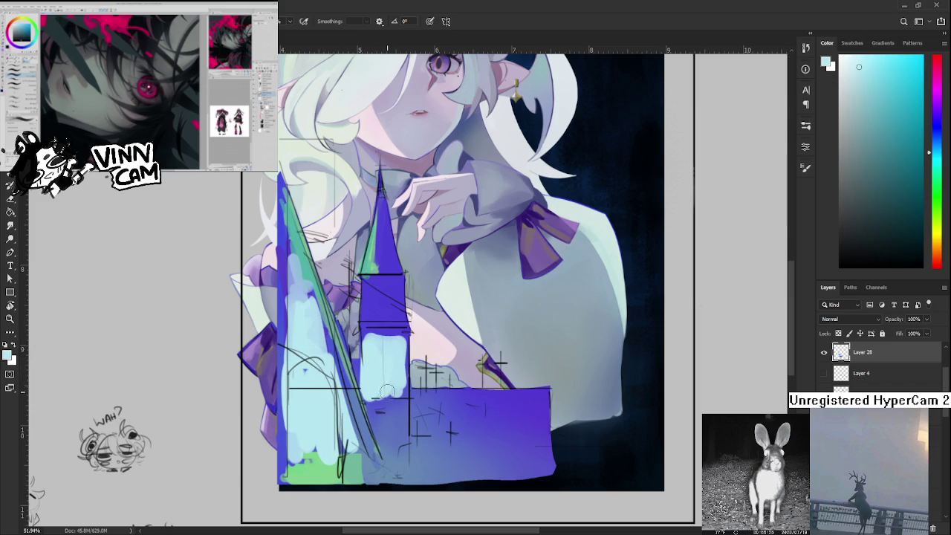
drag(382, 316, 372, 266)
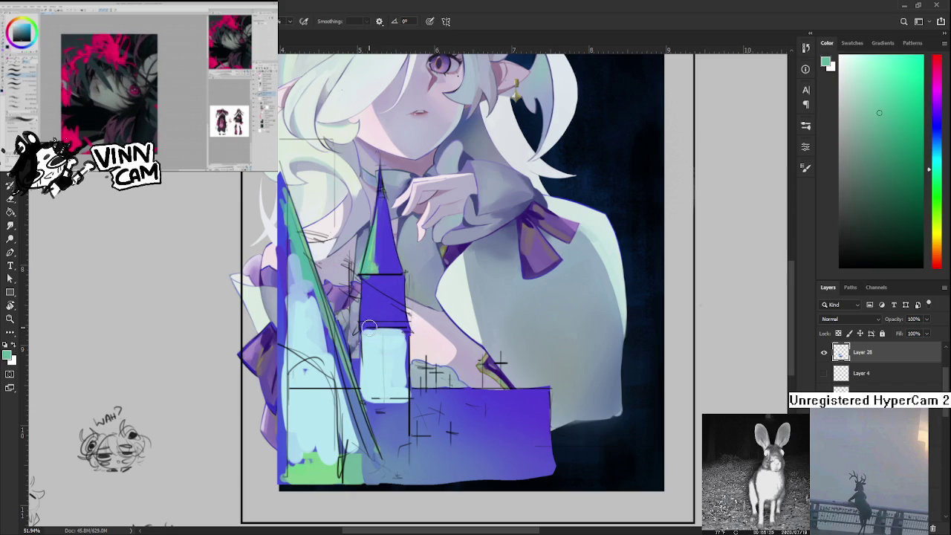
drag(396, 324, 361, 325)
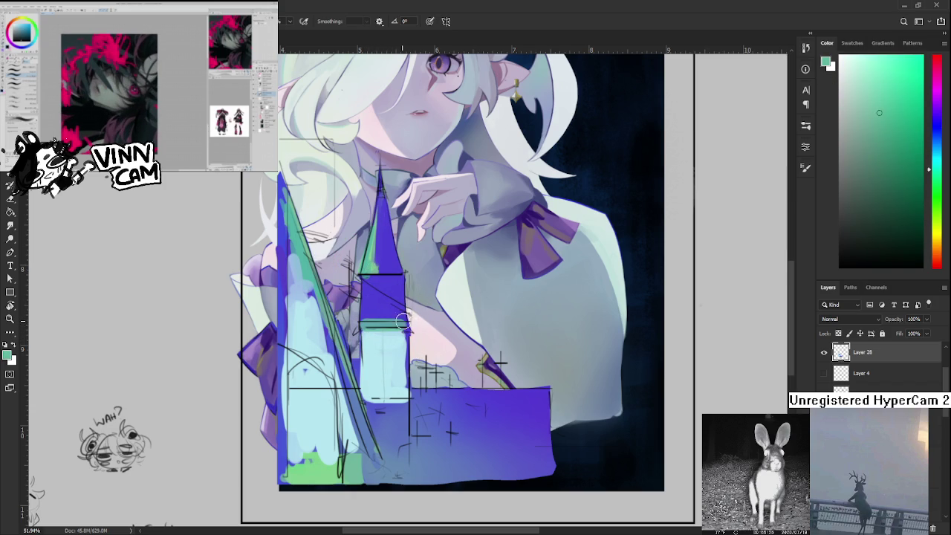
Sample teal-green beneath the spire and add darker purple strokes on the central tower.
alt+click(362, 317)
alt+click(365, 255)
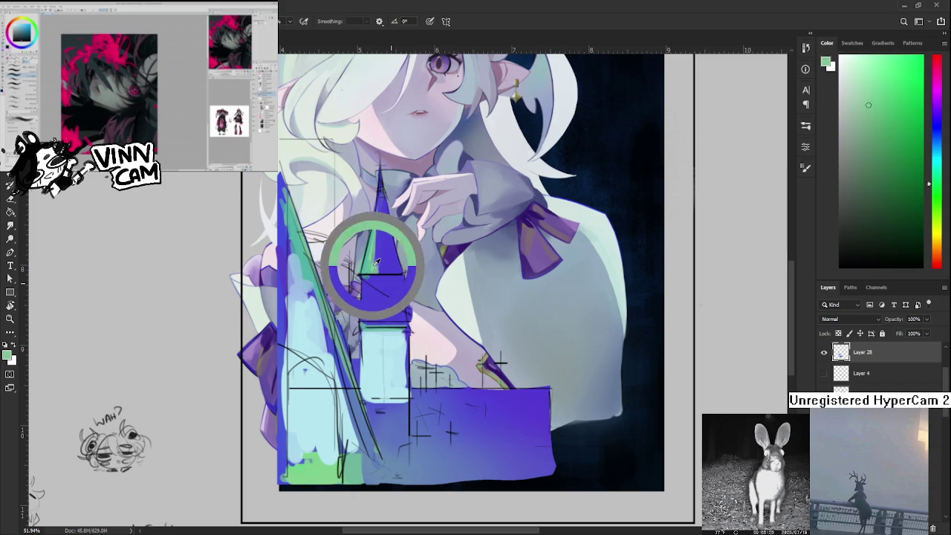
alt+click(359, 258)
drag(367, 262, 380, 316)
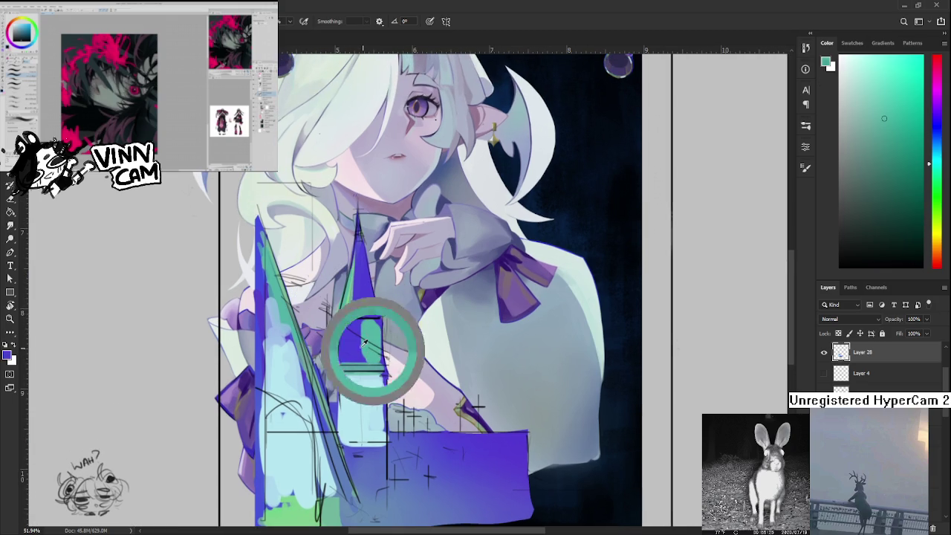
alt+click(363, 329)
drag(355, 335, 372, 361)
alt+click(372, 335)
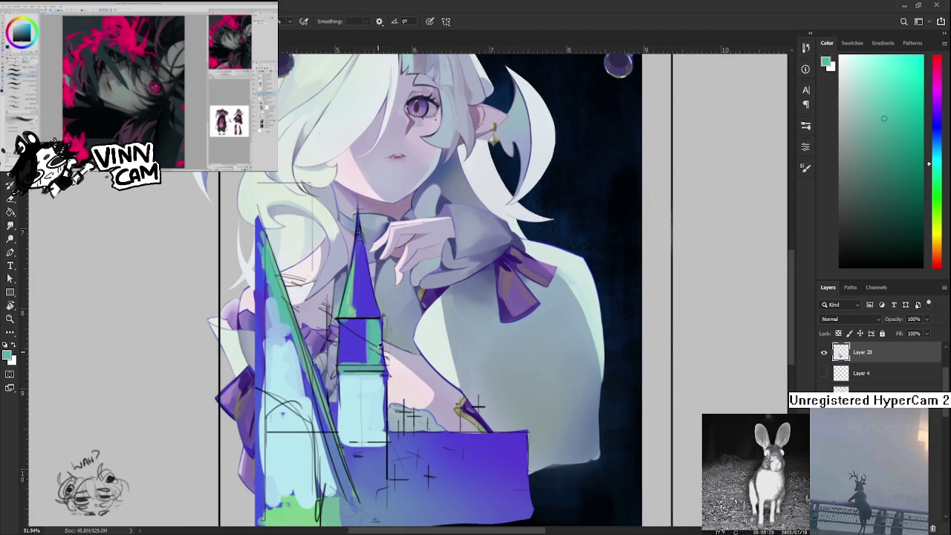
Paint light blue strokes over the central tower's upper part.
alt+click(287, 410)
mouse_move(348, 348)
mouse_down()
mouse_move(347, 327)
mouse_move(363, 360)
mouse_up()
alt+click(331, 361)
drag(367, 282, 367, 268)
mouse_move(355, 308)
mouse_down()
mouse_move(361, 257)
mouse_move(362, 306)
mouse_up()
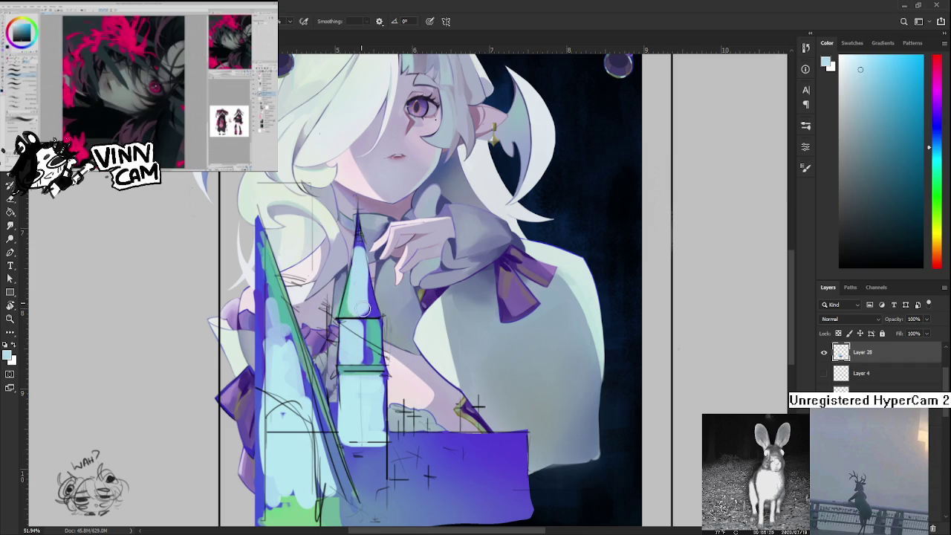
alt+click(372, 297)
alt+click(359, 299)
scroll(379, 331, down, 3)
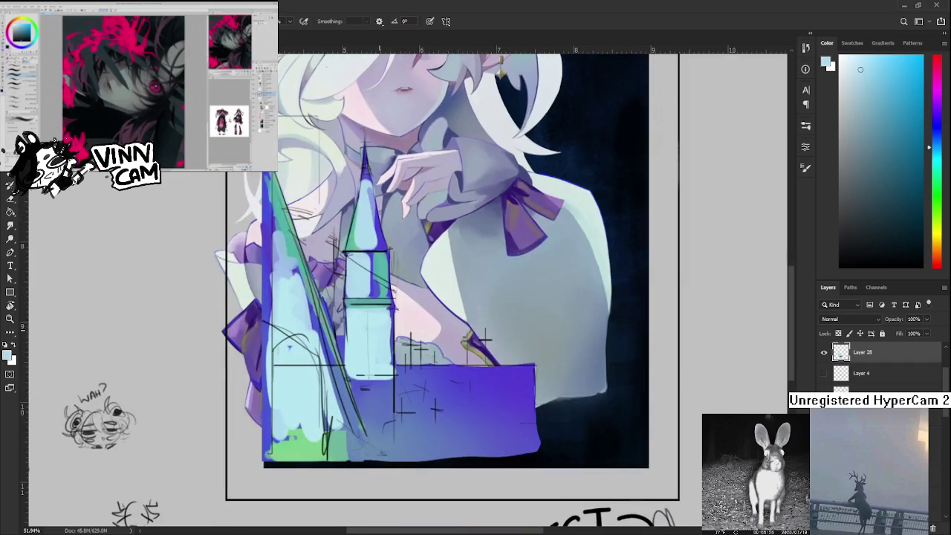
Carry light cyan down the central tower's lower-right edge.
scroll(376, 324, down, 5)
scroll(371, 342, up, 4)
scroll(364, 371, up, 1)
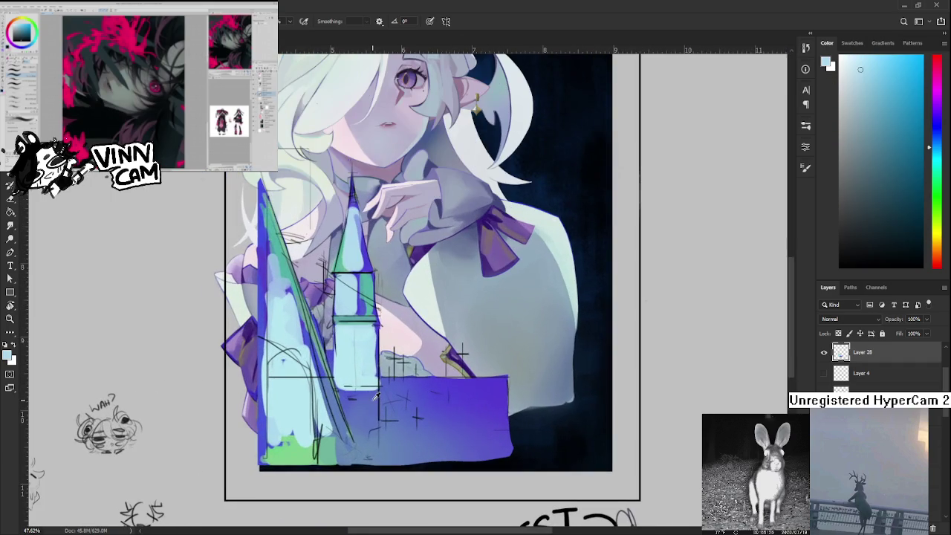
alt+click(361, 379)
mouse_move(349, 381)
mouse_down()
mouse_move(336, 421)
mouse_move(348, 446)
mouse_move(352, 387)
mouse_up()
alt+click(320, 368)
alt+click(339, 436)
Sample the lower wall's purple-blue and zoom out to about 33%.
alt+click(369, 444)
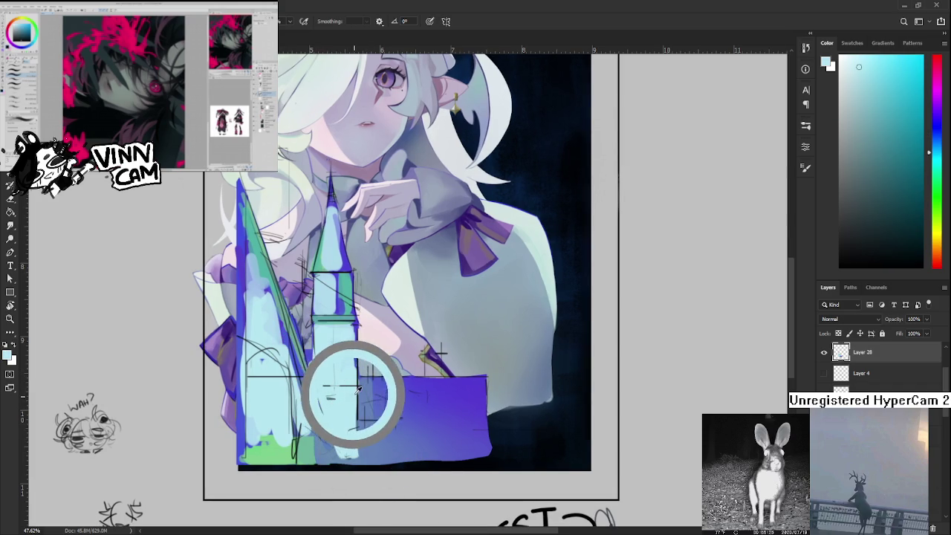
alt+click(344, 374)
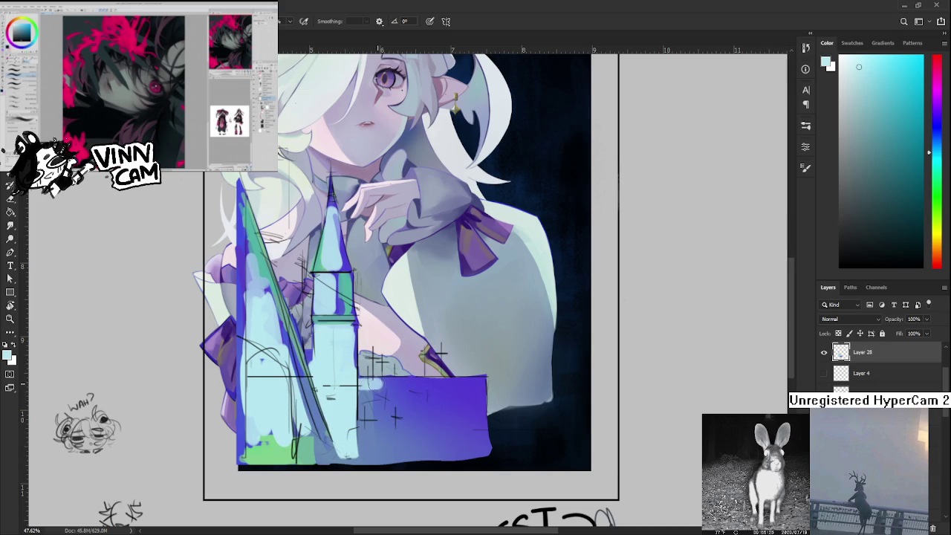
alt+click(364, 442)
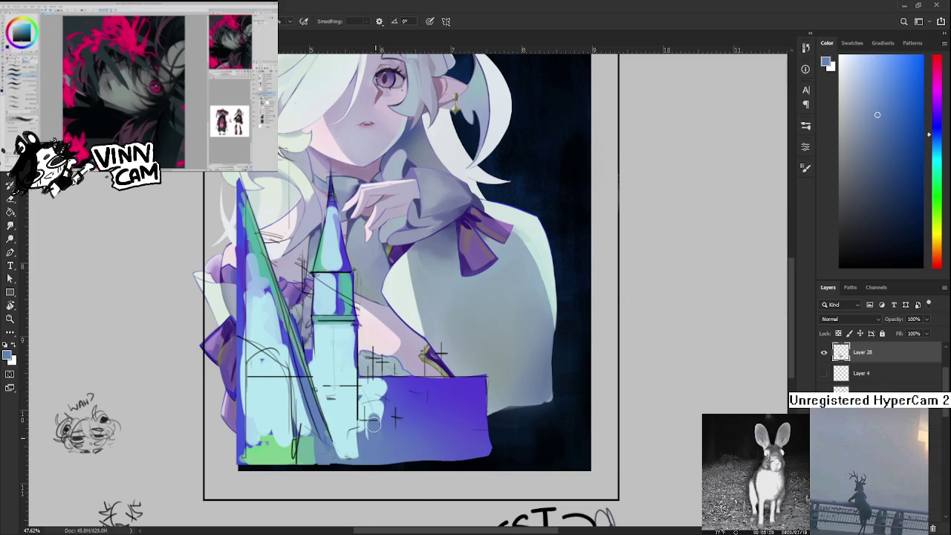
alt+click(398, 387)
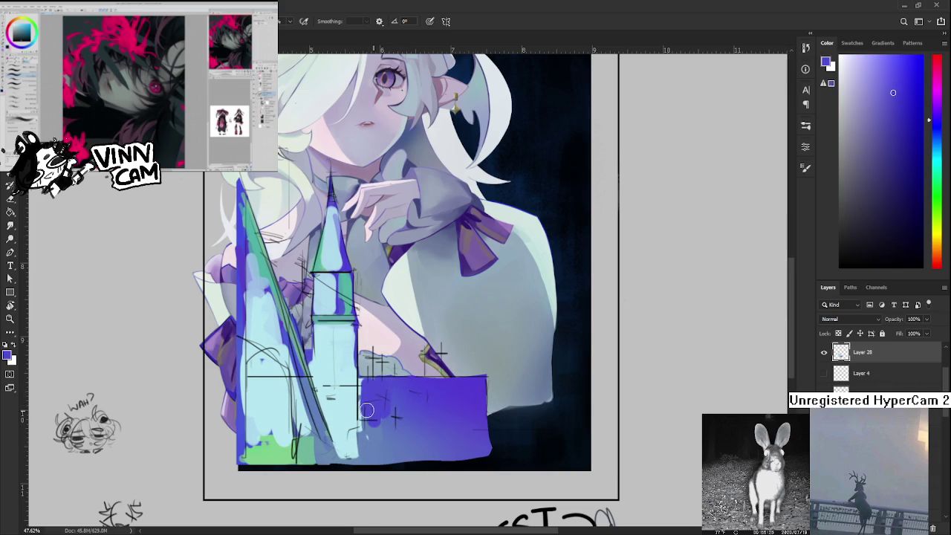
drag(403, 396, 368, 431)
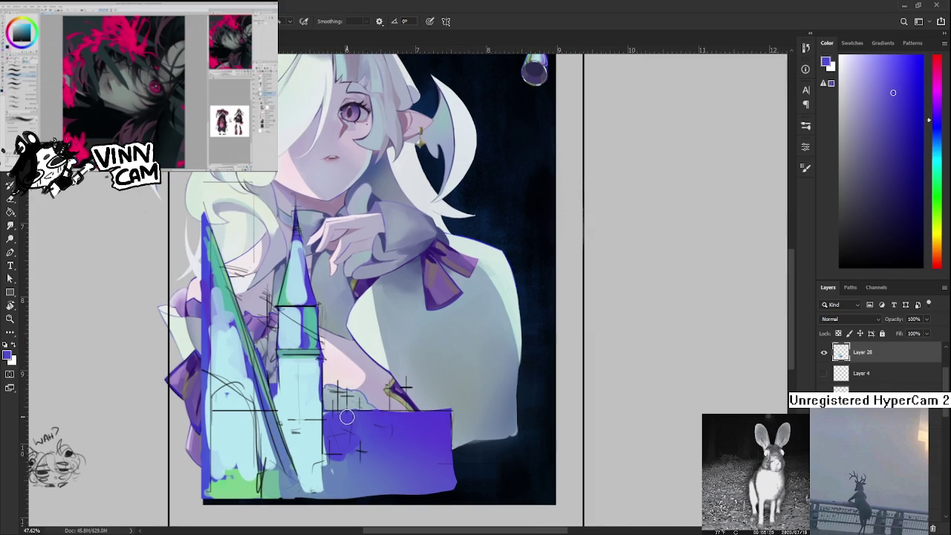
scroll(349, 417, down, 3)
scroll(350, 416, down, 1)
scroll(349, 416, up, 1)
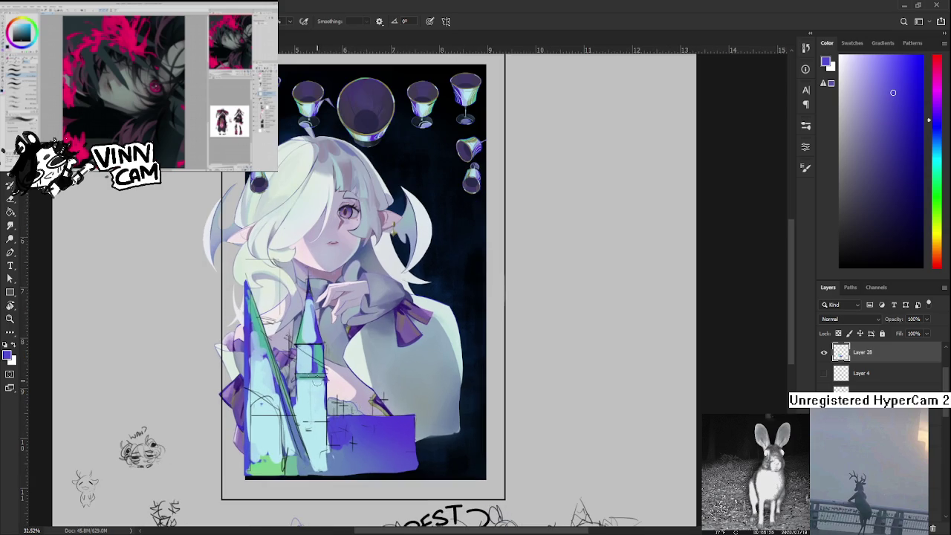
Try darker teal shading down the tower's right side, then undo it.
alt+click(310, 351)
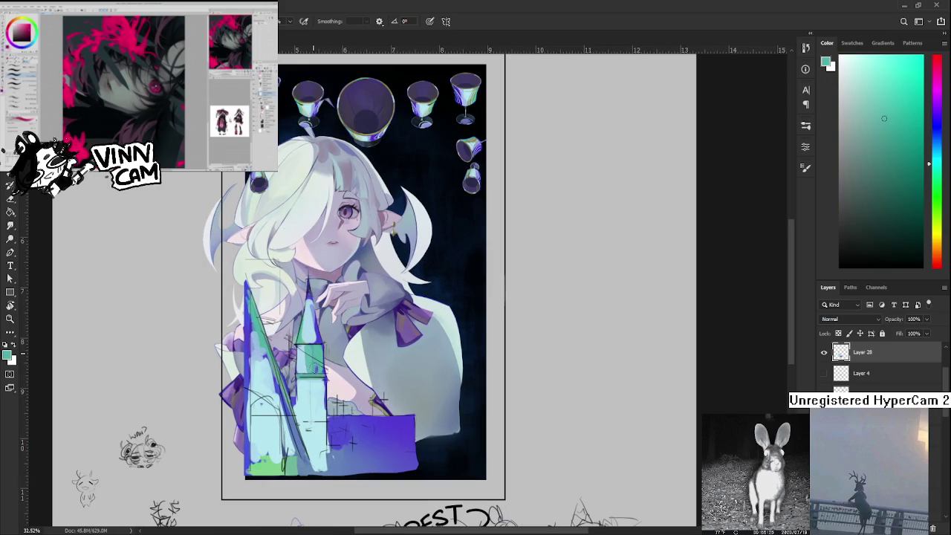
alt+click(302, 360)
alt+click(317, 351)
alt+click(318, 351)
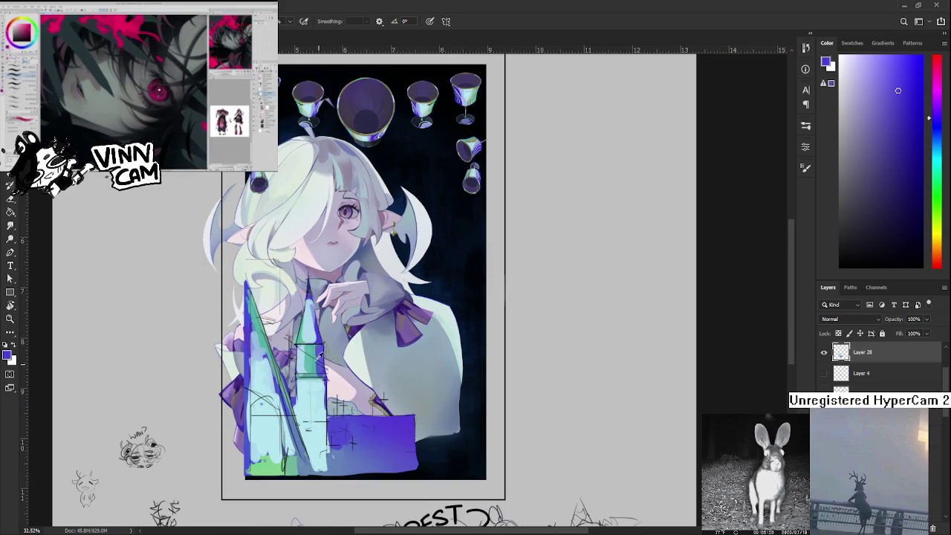
alt+click(312, 366)
drag(312, 381, 310, 434)
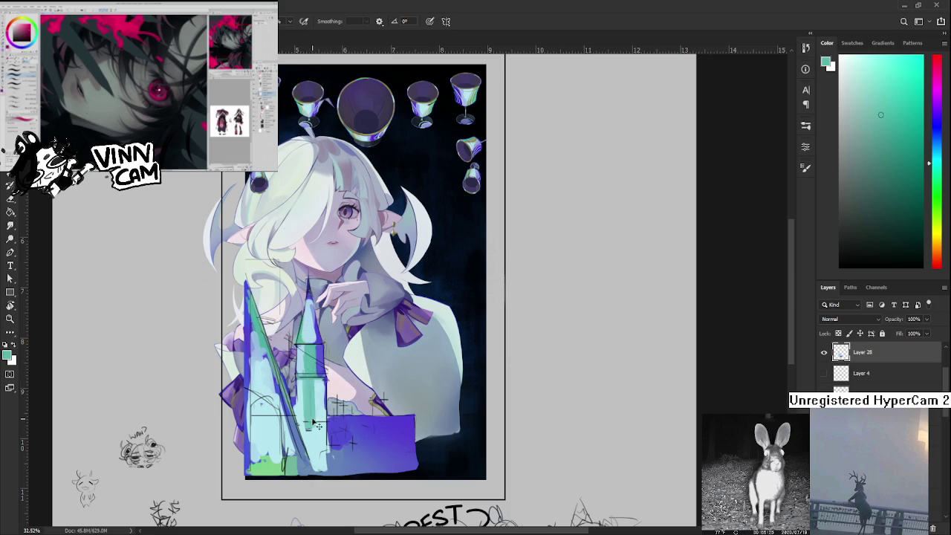
drag(308, 380, 312, 431)
key(ctrl+z)
Paint a blue-purple line down the tower's right edge, then resample the castle's cyan and teal.
alt+click(320, 366)
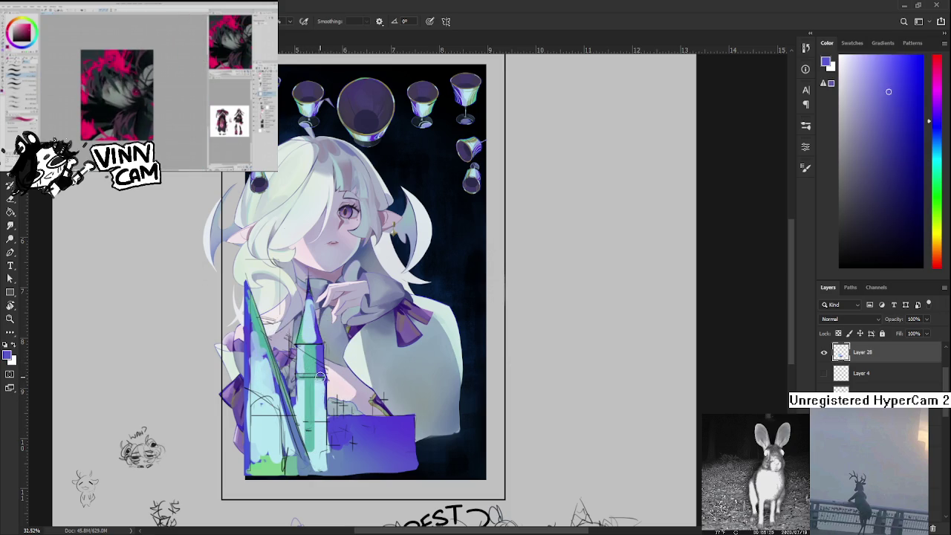
drag(325, 375, 325, 479)
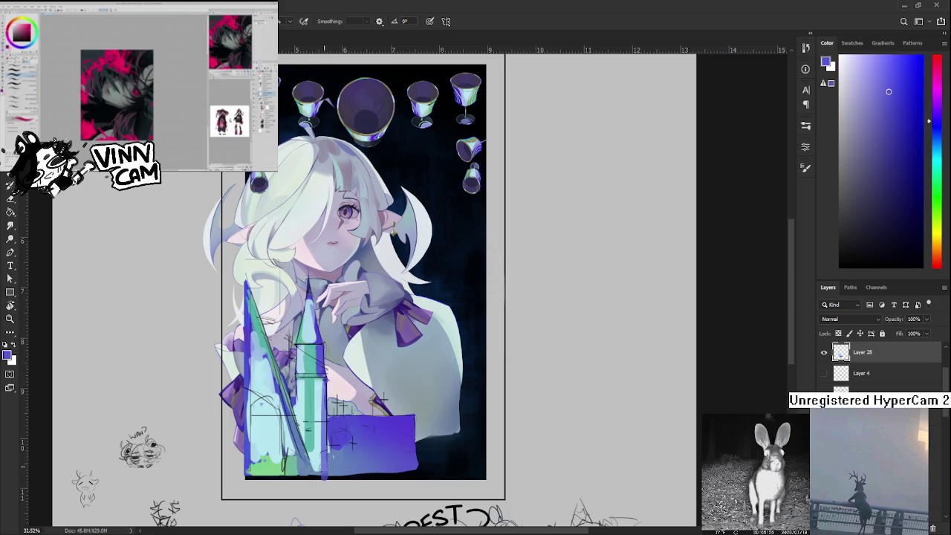
scroll(402, 367, down, 3)
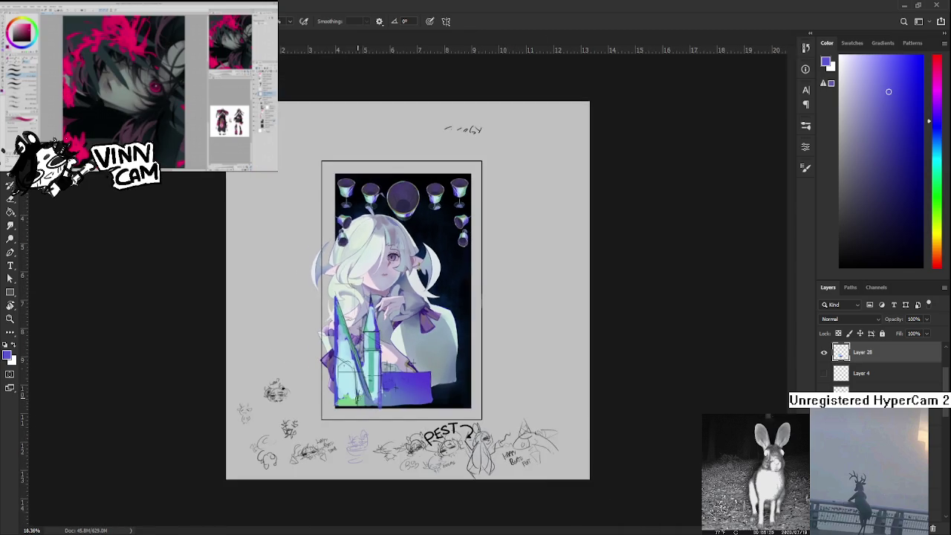
scroll(401, 367, up, 4)
mouse_move(401, 367)
mouse_down()
mouse_move(364, 392)
mouse_move(385, 402)
mouse_up()
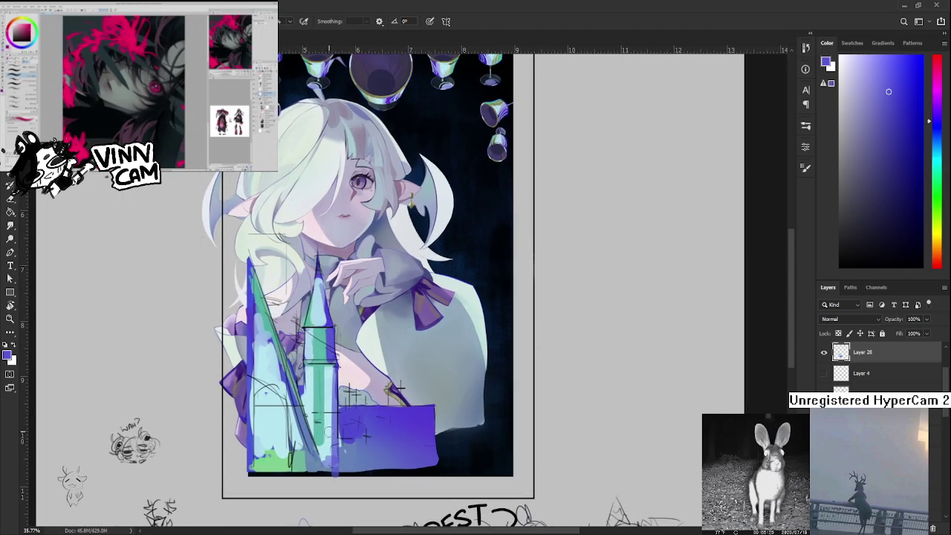
alt+click(320, 444)
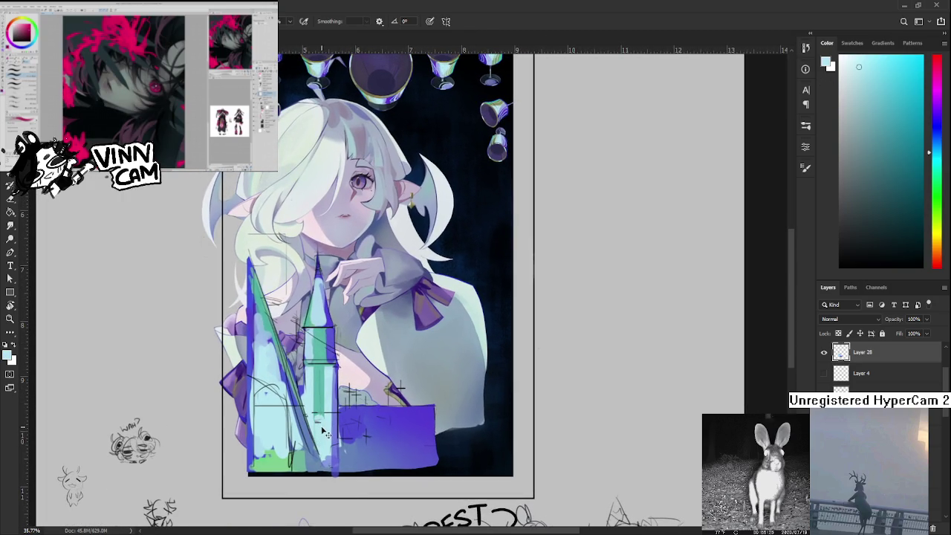
alt+click(318, 420)
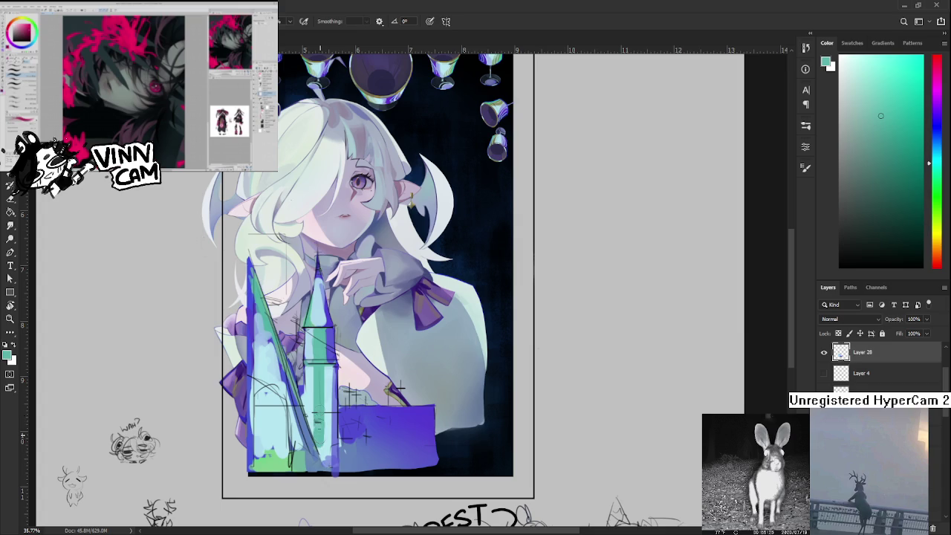
scroll(320, 422, down, 2)
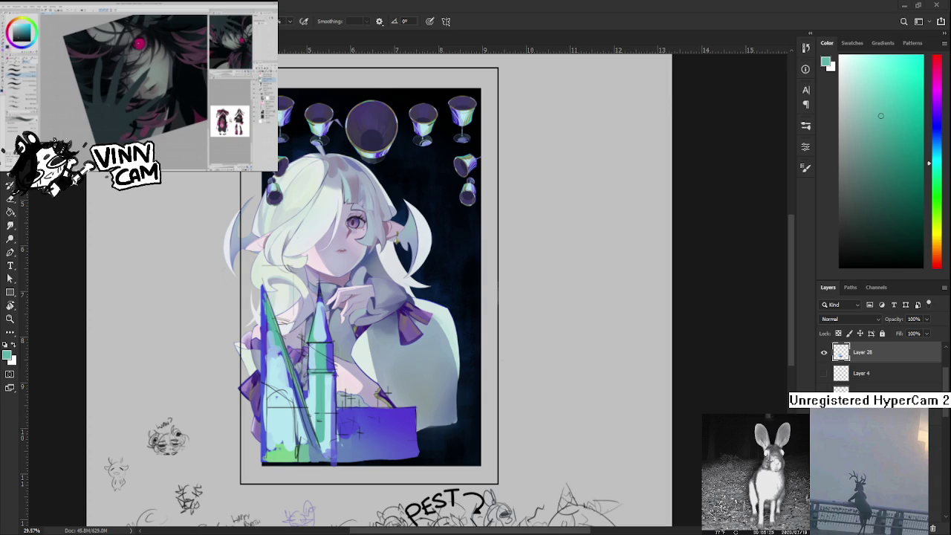
scroll(297, 378, up, 3)
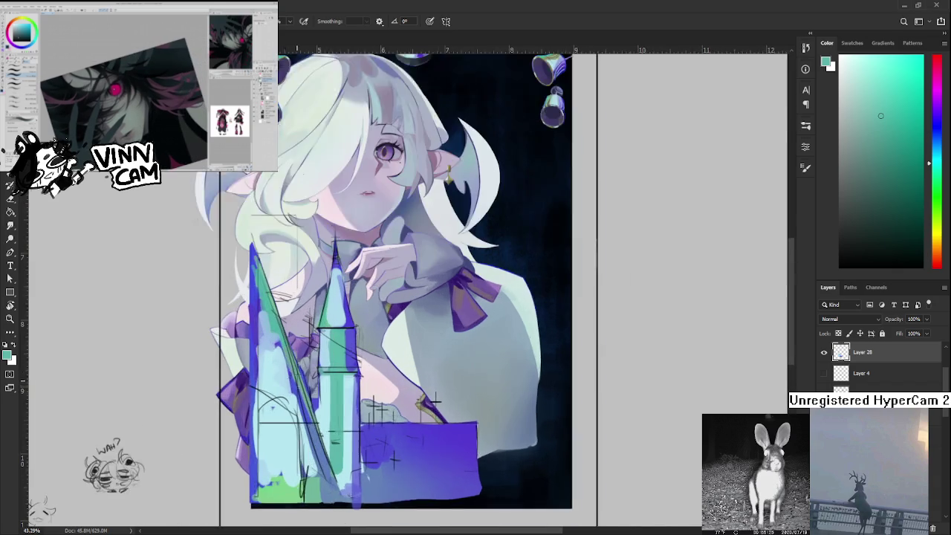
Sample a greener cyan and brush a stroke near the tower base.
scroll(297, 377, up, 2)
alt+click(356, 437)
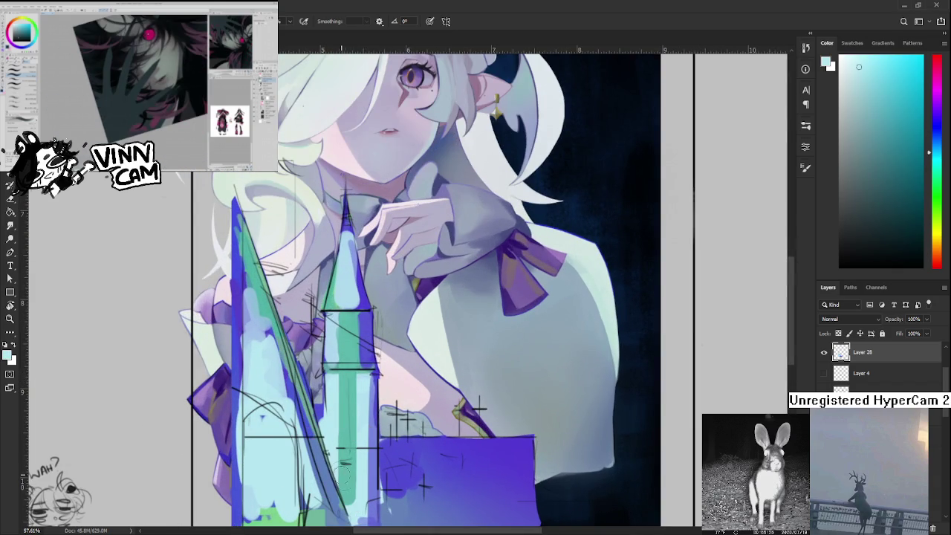
alt+click(342, 469)
alt+click(347, 483)
drag(347, 479, 351, 514)
scroll(353, 491, down, 3)
drag(365, 425, 348, 461)
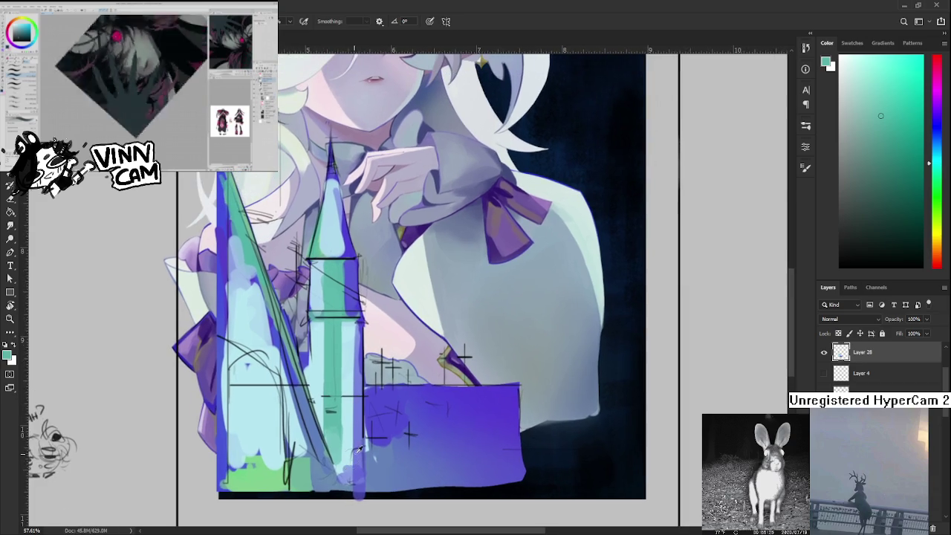
Sample colours around the tower base and paint a darker blue stroke on it.
alt+click(350, 451)
alt+click(350, 451)
alt+click(349, 461)
alt+click(351, 468)
alt+click(352, 468)
alt+click(364, 444)
drag(362, 446, 355, 487)
alt+click(366, 488)
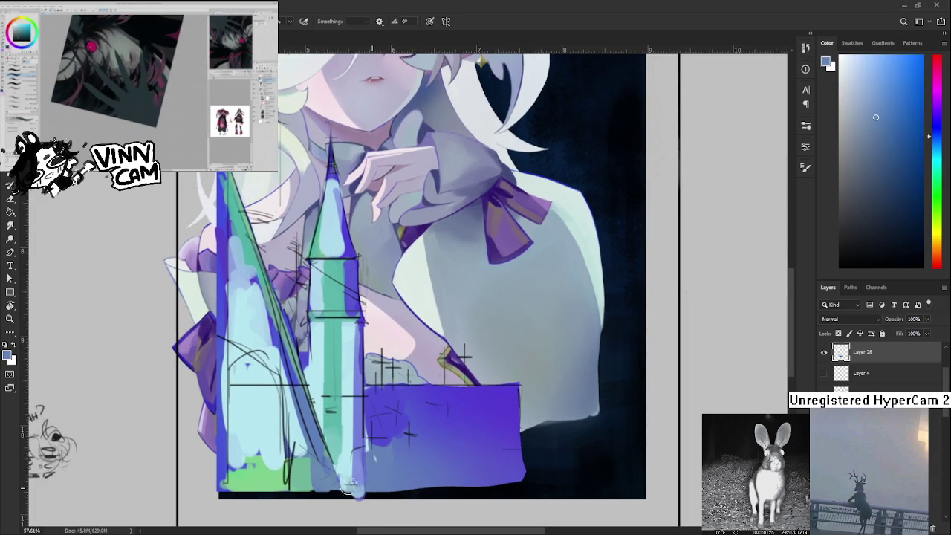
Erase the strip along the base's bottom and repaint the bottom edge in lighter blue.
key(e)
drag(366, 500, 293, 499)
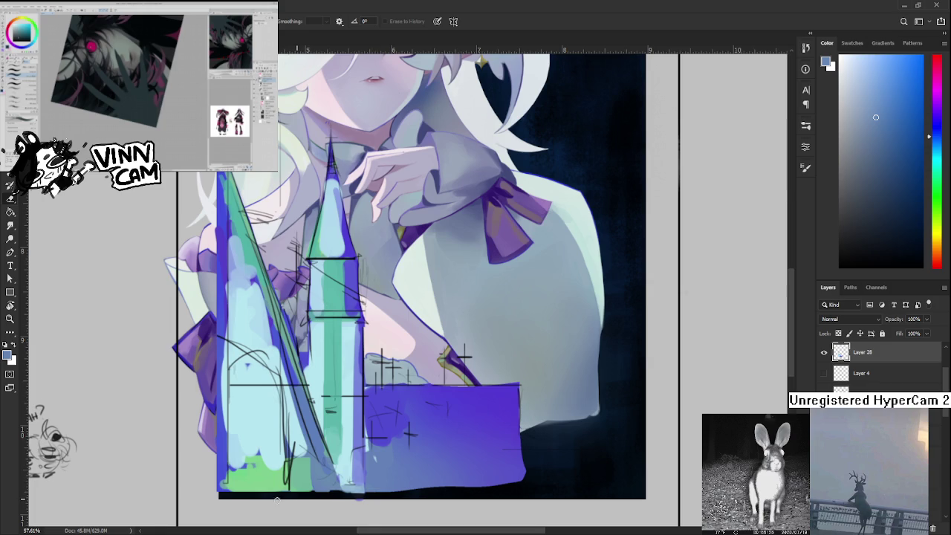
drag(537, 491, 192, 500)
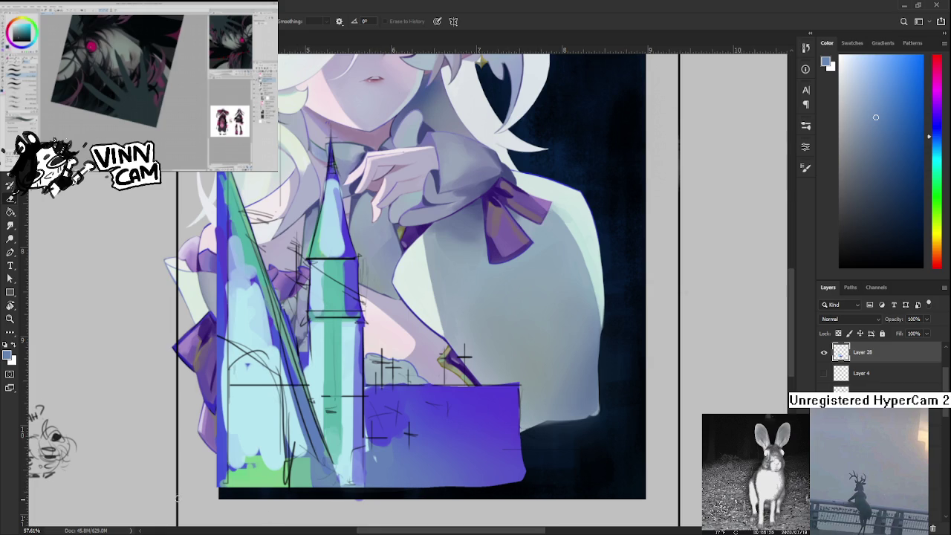
key(b)
alt+click(392, 467)
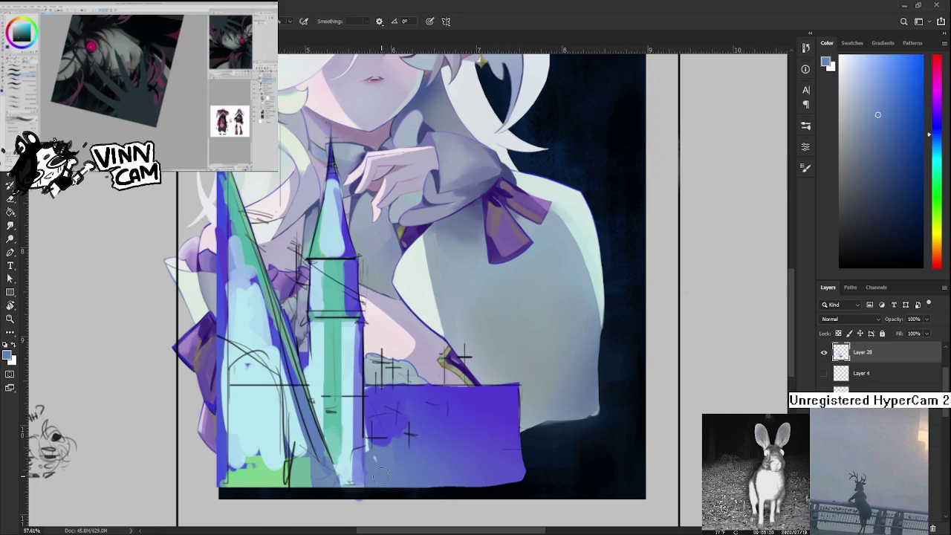
drag(425, 480, 515, 473)
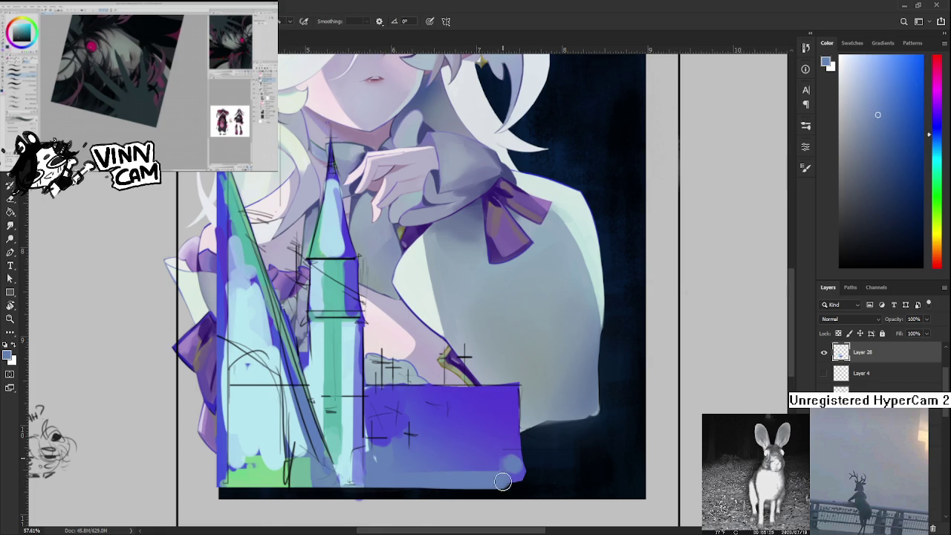
Paint a darker purple stroke down the blue block's right edge and trim it with the eraser.
alt+click(488, 461)
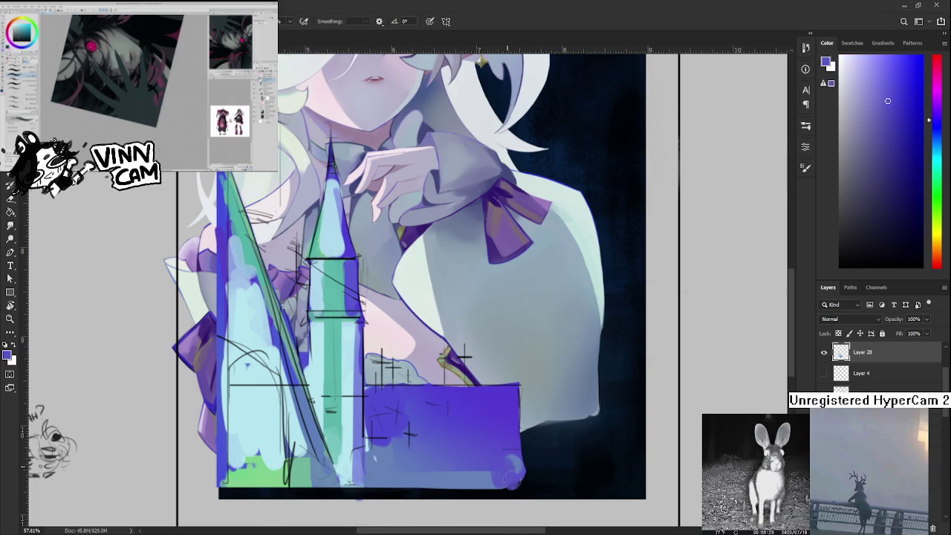
drag(520, 479, 431, 509)
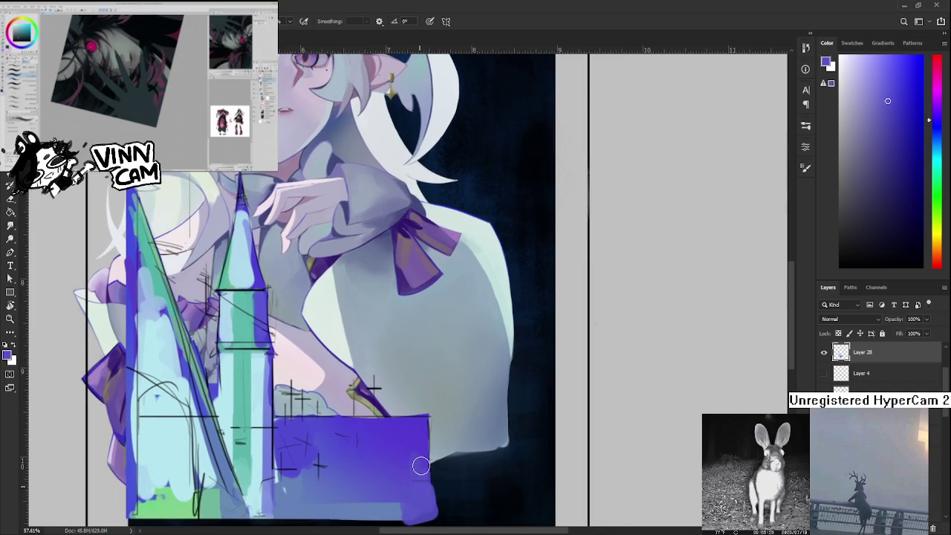
alt+click(416, 434)
drag(427, 416, 428, 519)
key(e)
mouse_move(431, 416)
mouse_down()
mouse_move(434, 523)
mouse_move(440, 483)
mouse_up()
scroll(421, 431, down, 4)
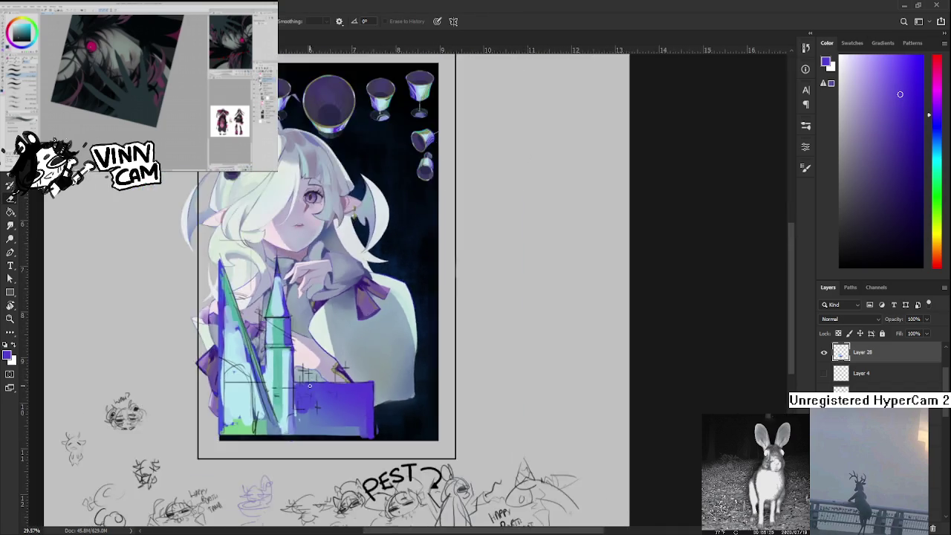
Sample the purple of the block beside the castle tower as the brush colour.
scroll(310, 386, down, 2)
scroll(395, 386, up, 2)
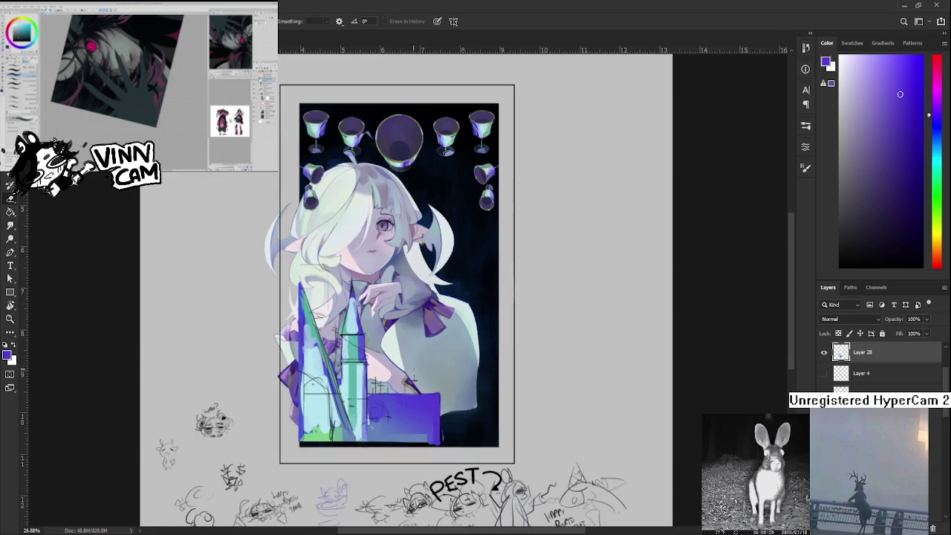
scroll(391, 389, up, 2)
scroll(383, 396, up, 1)
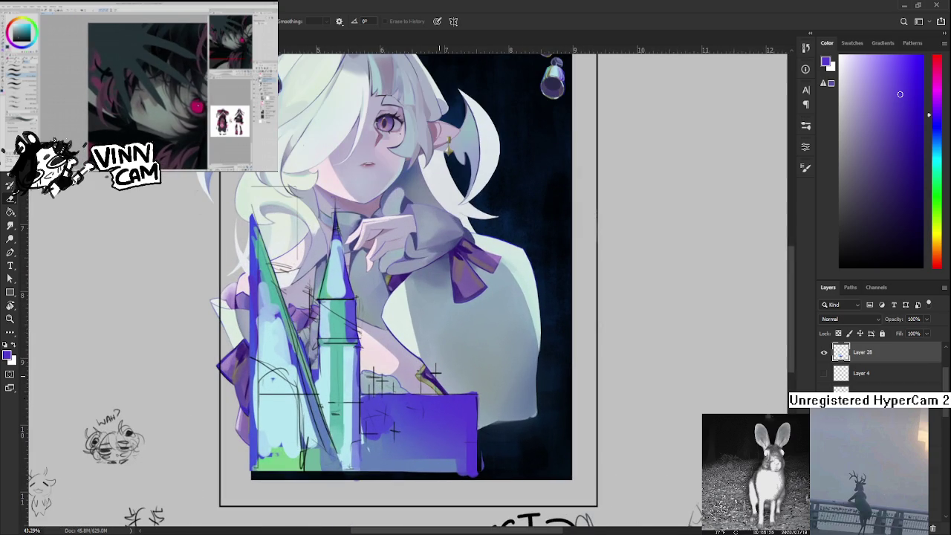
drag(378, 397, 351, 398)
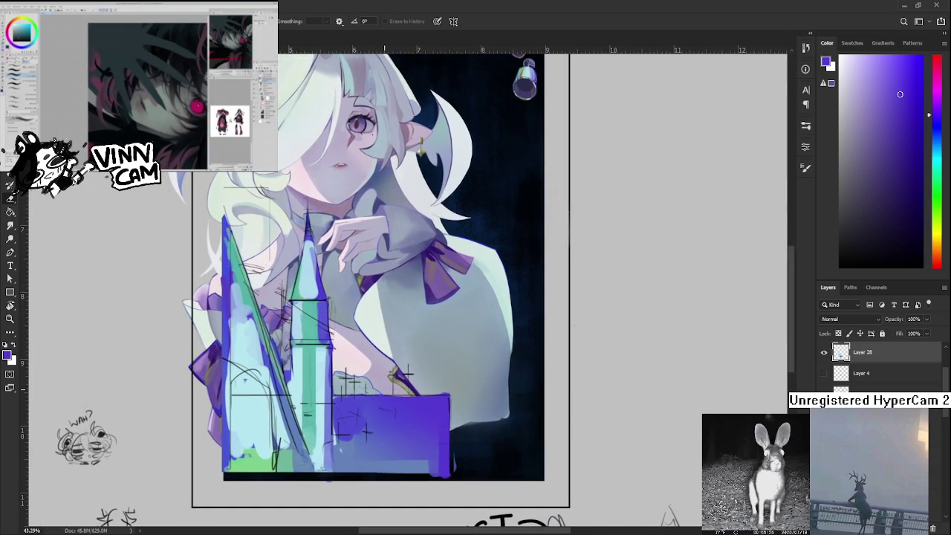
key(b)
alt+click(350, 438)
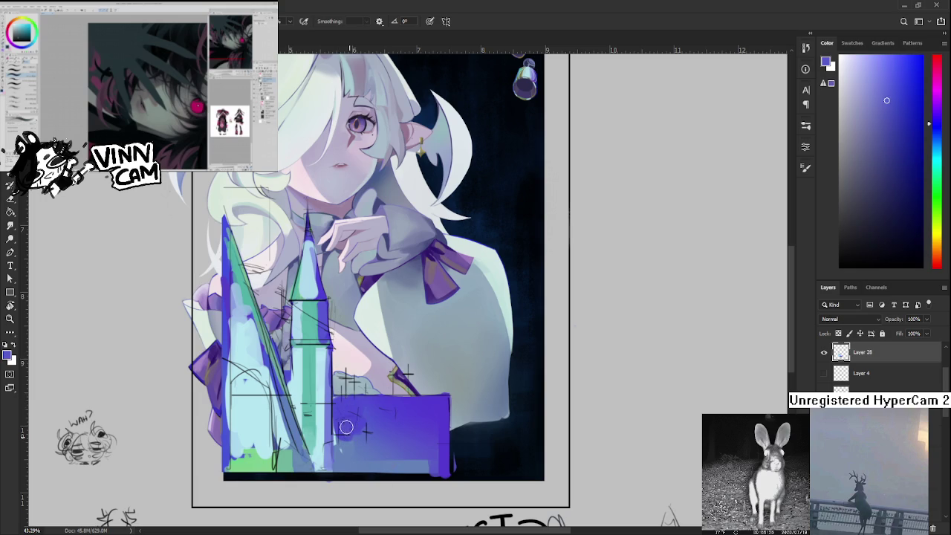
alt+click(342, 441)
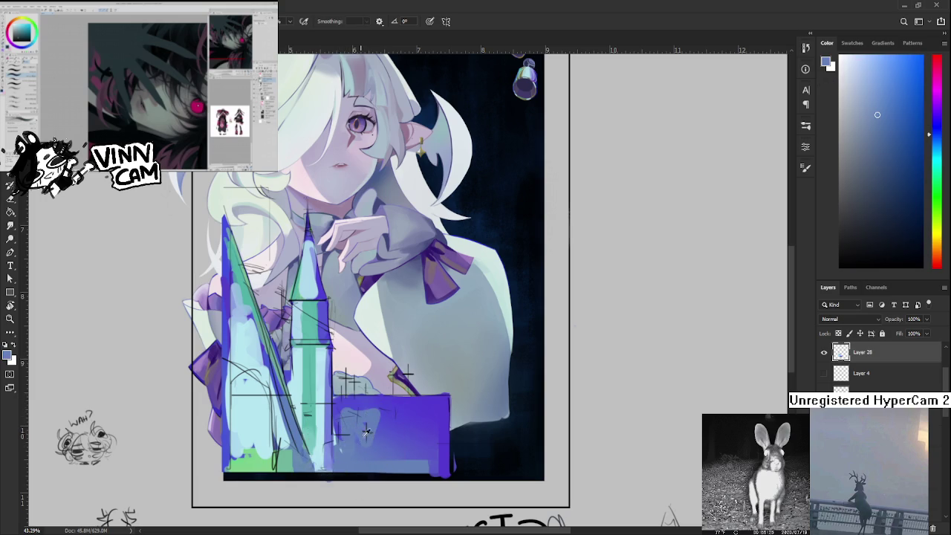
alt+click(369, 439)
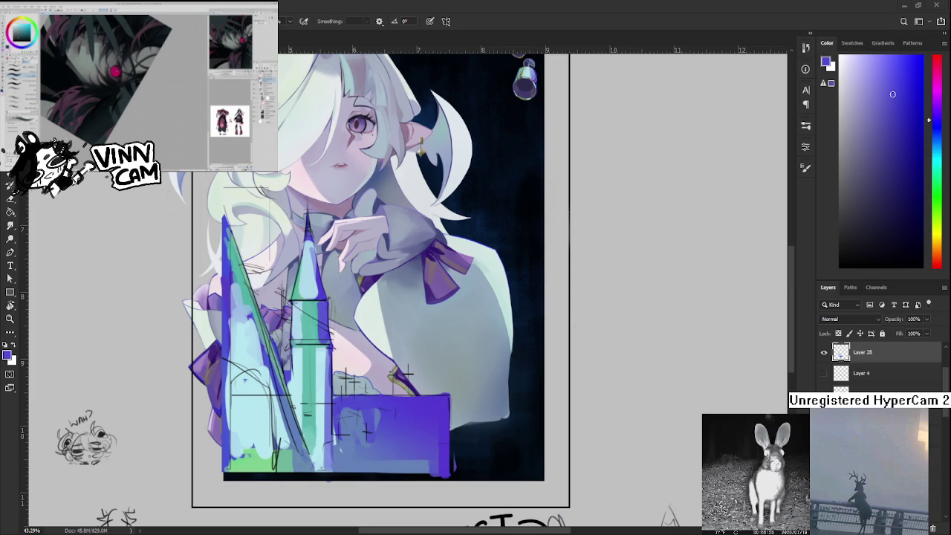
Zoom in and erase a strip from the purple block's left edge.
scroll(353, 401, up, 2)
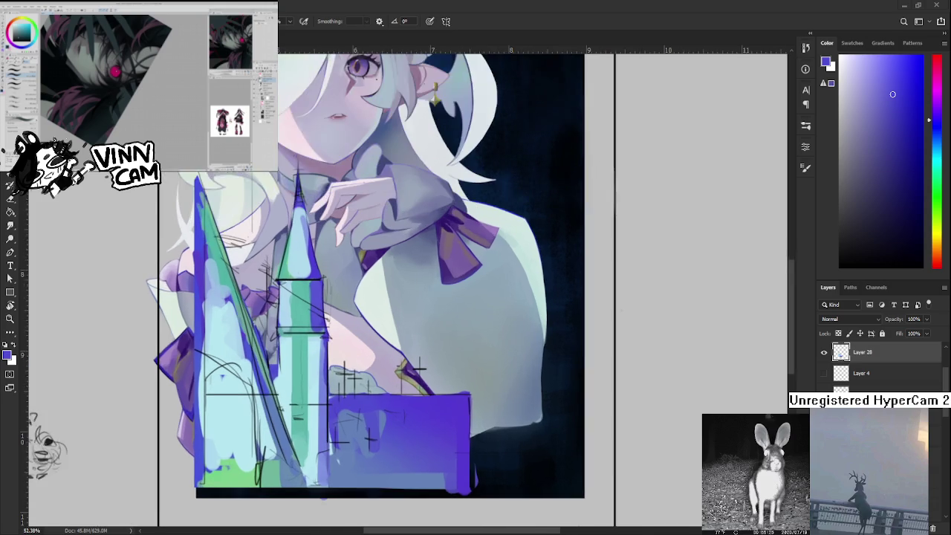
scroll(353, 401, up, 2)
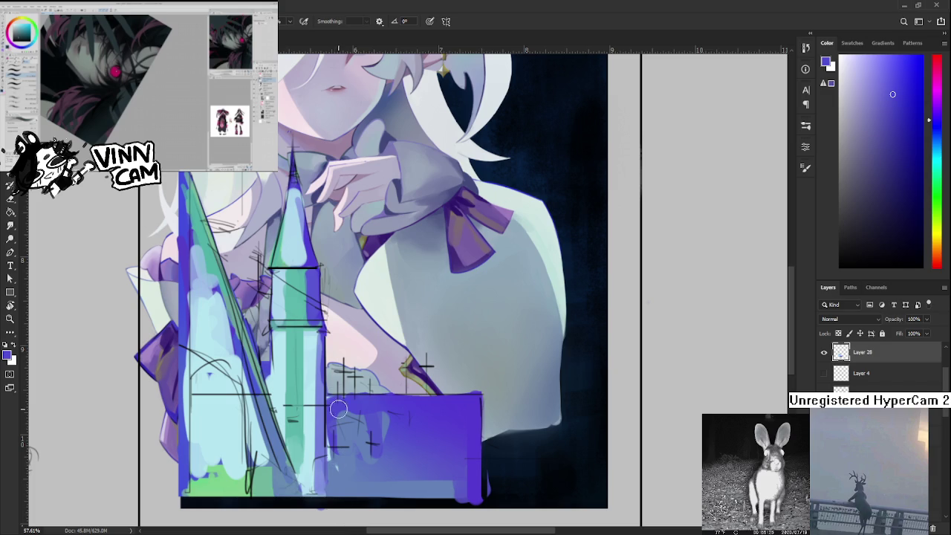
key(e)
drag(343, 367, 334, 465)
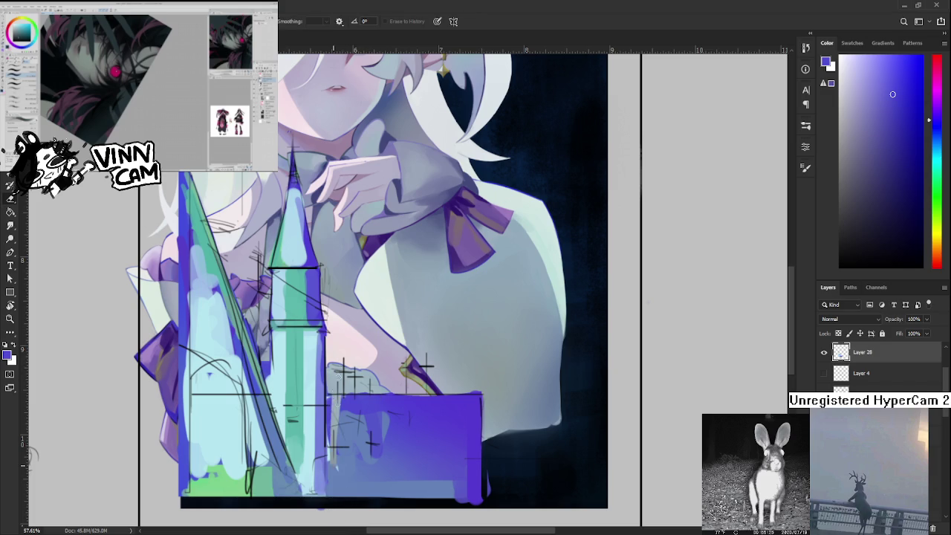
Erase the rest of the purple block beside the castle.
mouse_move(332, 400)
mouse_down()
mouse_move(342, 476)
mouse_move(346, 416)
mouse_move(387, 513)
mouse_move(483, 416)
mouse_move(485, 482)
mouse_up()
key(b)
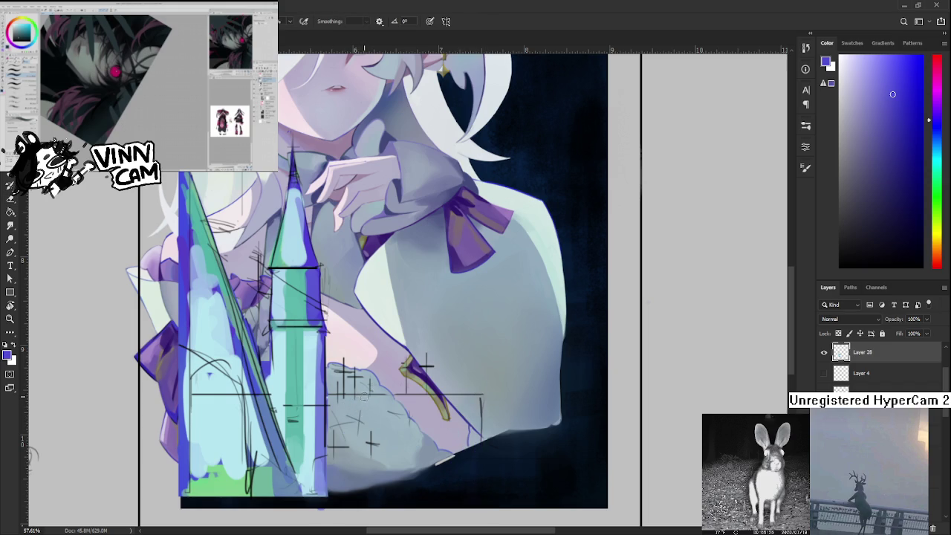
drag(368, 384, 336, 497)
key(ctrl+z)
Paint the first blue-purple fence posts with crossbars, redrawing misplaced bars.
mouse_move(346, 422)
mouse_down()
mouse_move(347, 500)
mouse_move(347, 395)
mouse_up()
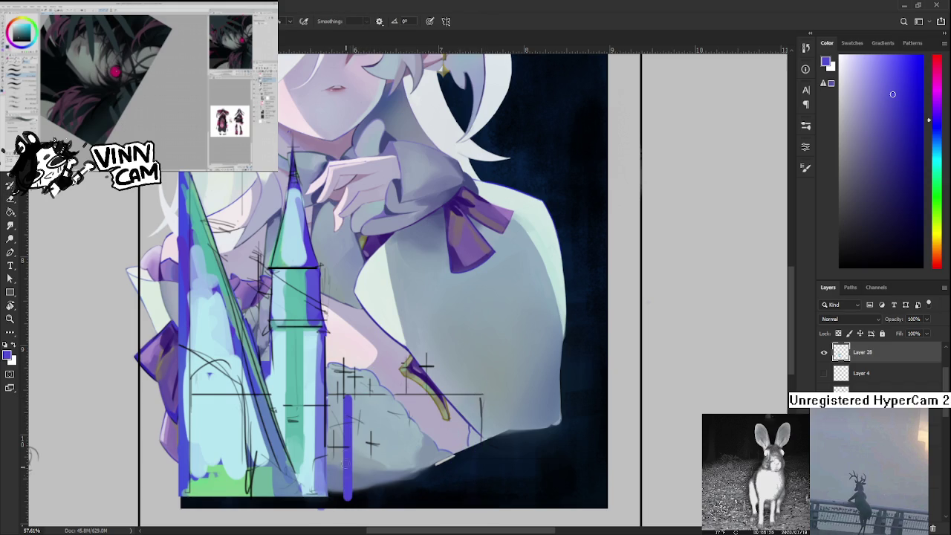
mouse_move(317, 432)
mouse_down()
mouse_move(391, 432)
mouse_move(315, 424)
mouse_up()
key(ctrl+z)
key(ctrl+z)
mouse_move(374, 424)
mouse_down()
mouse_move(318, 424)
mouse_move(380, 423)
mouse_move(383, 401)
mouse_move(382, 465)
mouse_up()
drag(349, 400, 407, 400)
key(ctrl+z)
drag(349, 400, 407, 400)
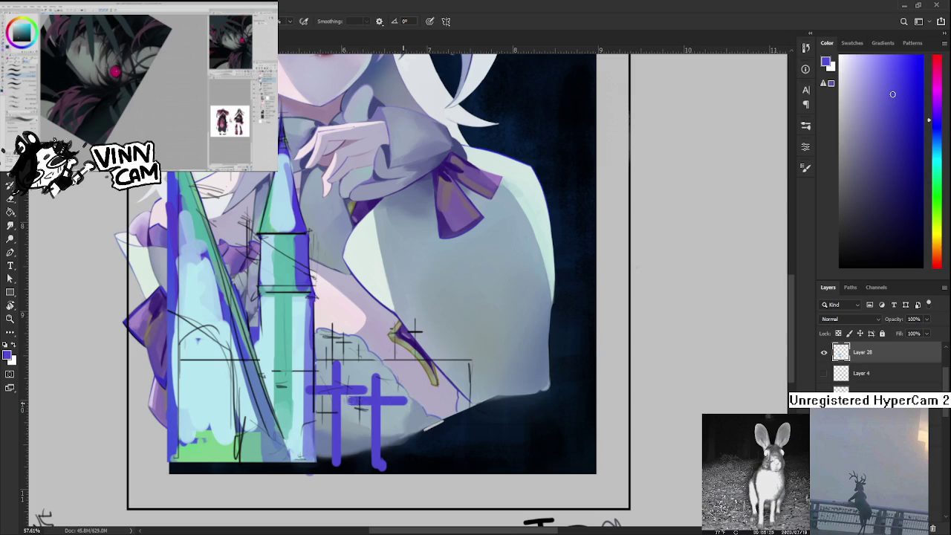
Trim the second crossbar's ends and add another vertical fence post.
key(e)
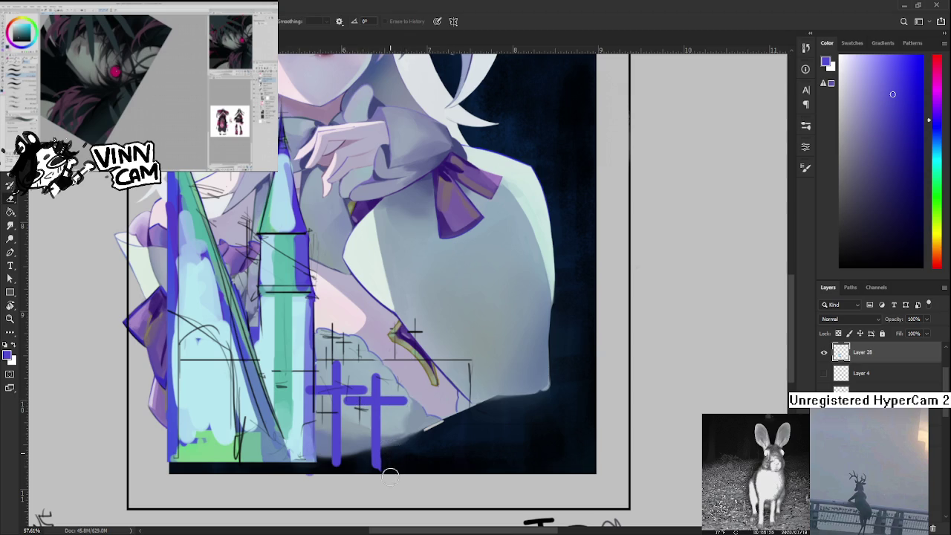
drag(407, 401, 411, 389)
mouse_move(345, 411)
mouse_down()
mouse_move(355, 401)
mouse_move(372, 421)
mouse_move(401, 466)
mouse_move(405, 498)
mouse_up()
key(b)
key(ctrl+z)
mouse_move(407, 432)
mouse_down()
mouse_move(408, 481)
mouse_move(410, 413)
mouse_move(434, 437)
mouse_up()
key(ctrl+z)
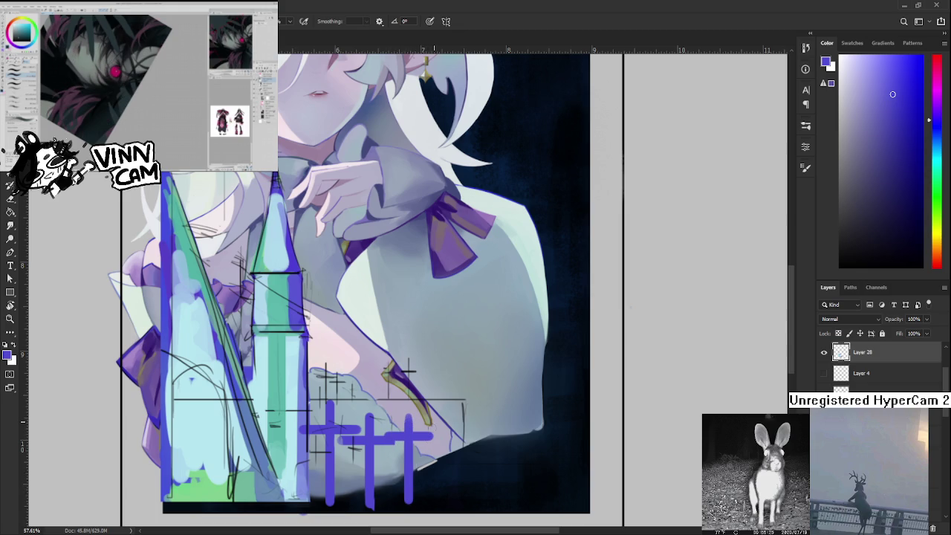
Undo the last cross stroke and rotate the fourth cross into place with Free Transform.
scroll(422, 417, down, 2)
scroll(421, 418, down, 2)
scroll(421, 418, up, 4)
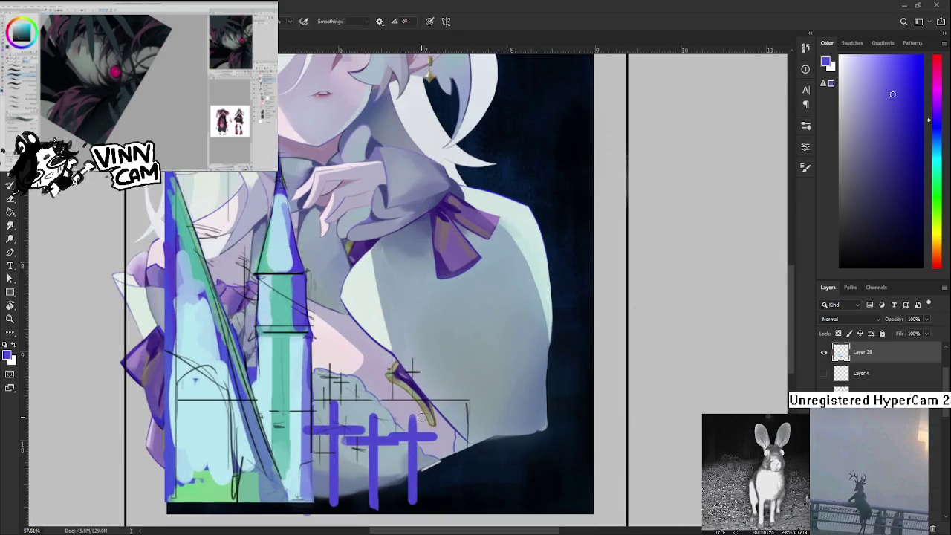
scroll(422, 417, down, 2)
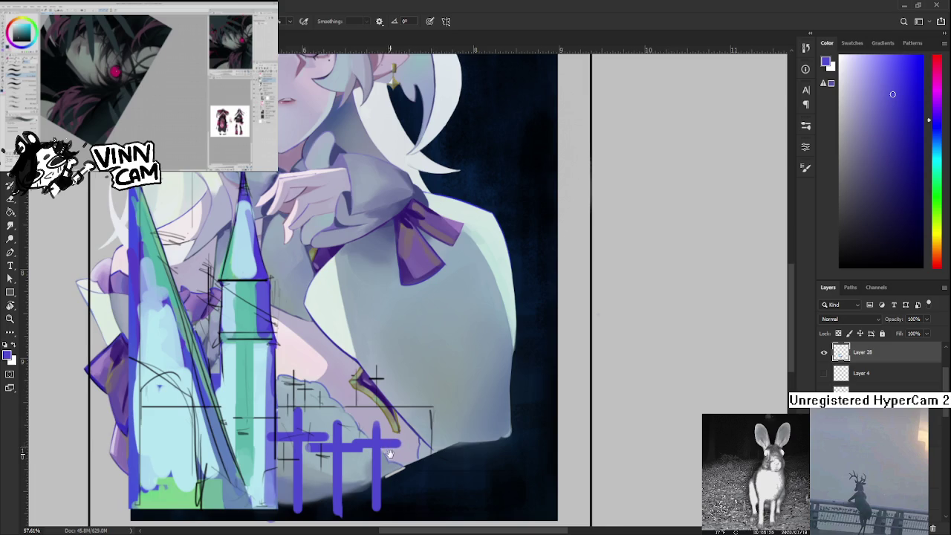
scroll(408, 431, up, 2)
mouse_move(425, 426)
mouse_down()
mouse_move(414, 432)
mouse_move(425, 489)
mouse_up()
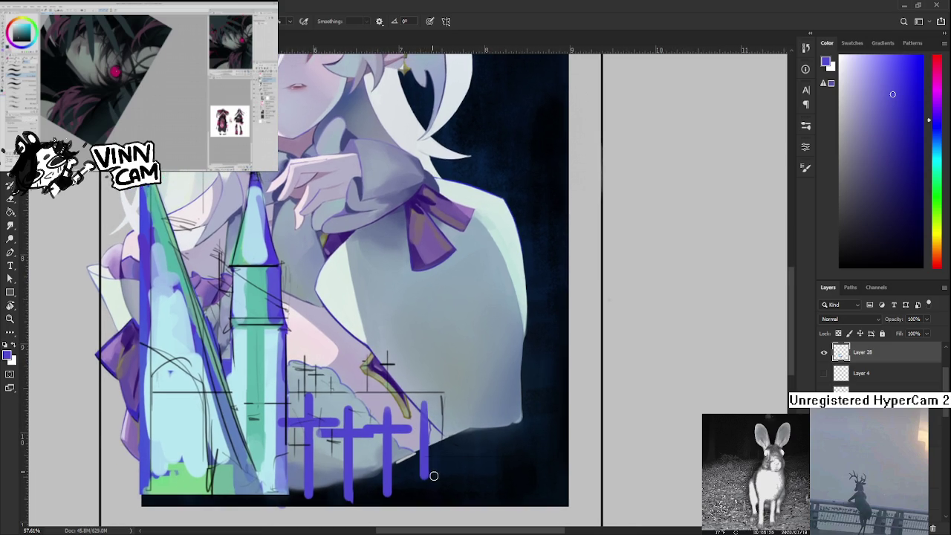
key(ctrl+z)
scroll(416, 420, left, 2)
key(h)
click(415, 407)
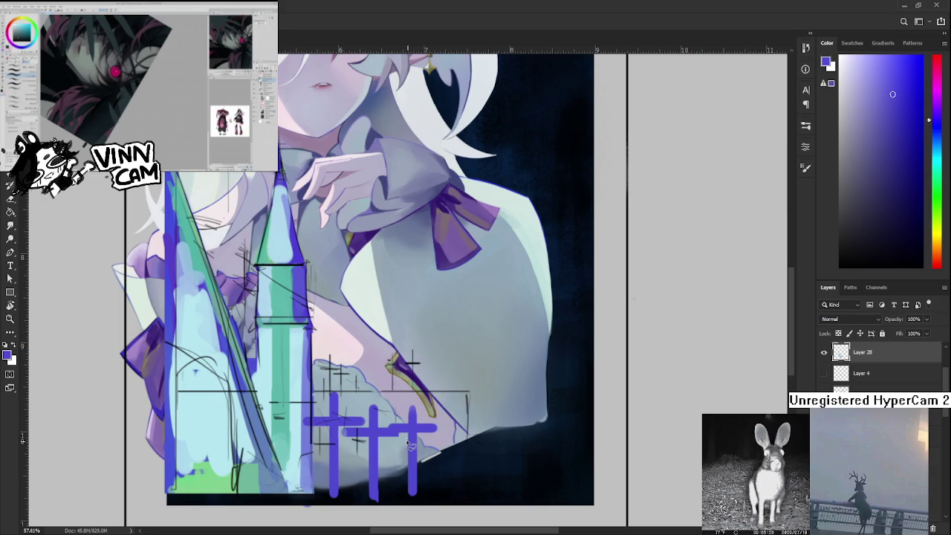
key(ctrl+t)
drag(414, 461, 453, 443)
key(Return)
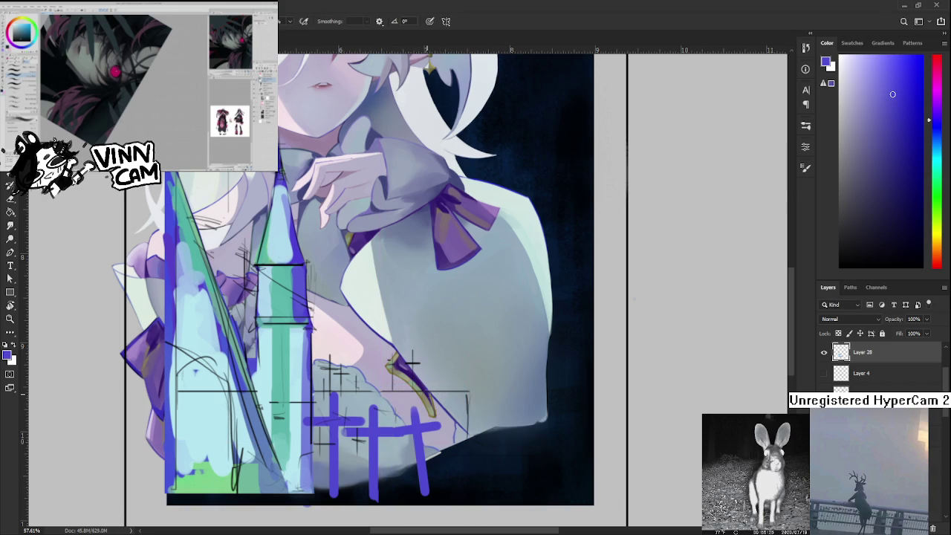
Add a leaning post with a crossbar beside the fourth cross, then create a new layer.
drag(448, 388, 439, 494)
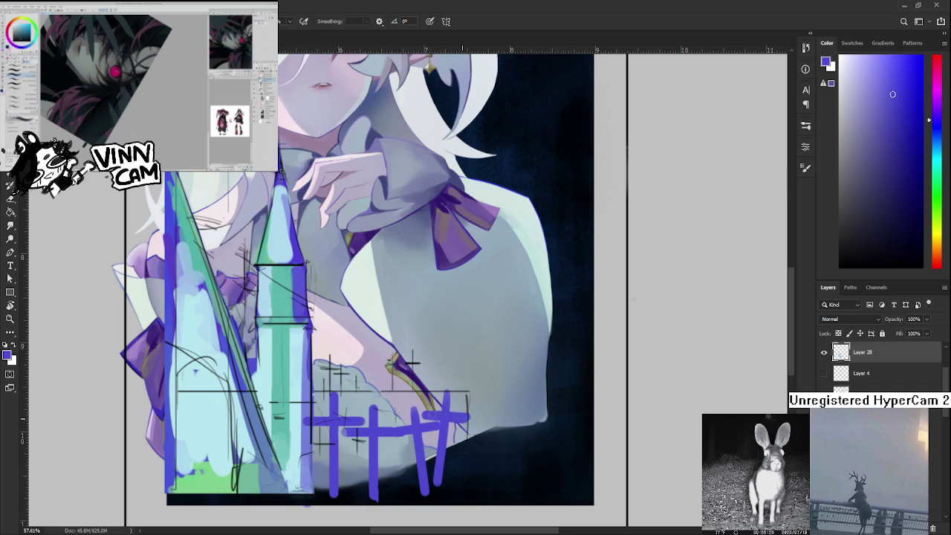
drag(428, 415, 462, 419)
drag(356, 399, 371, 386)
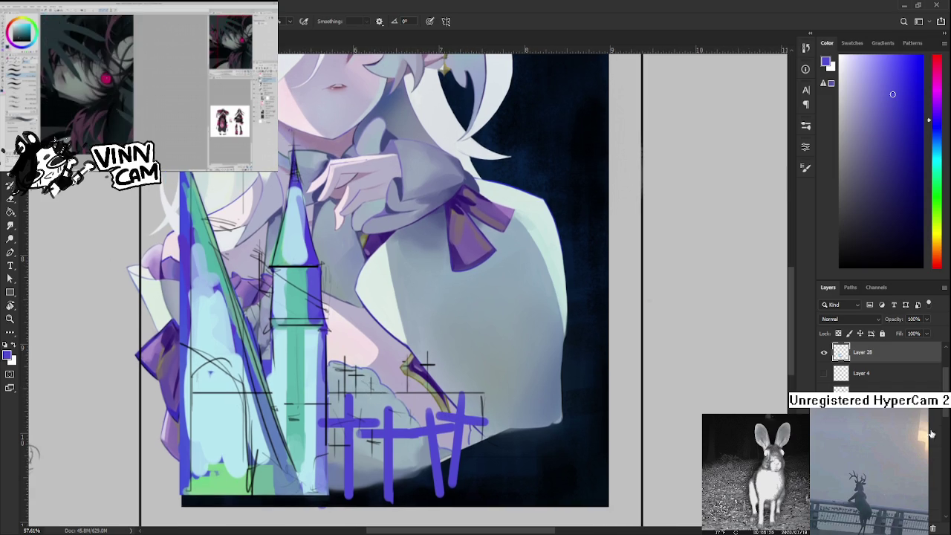
key(ctrl+shift+alt+n)
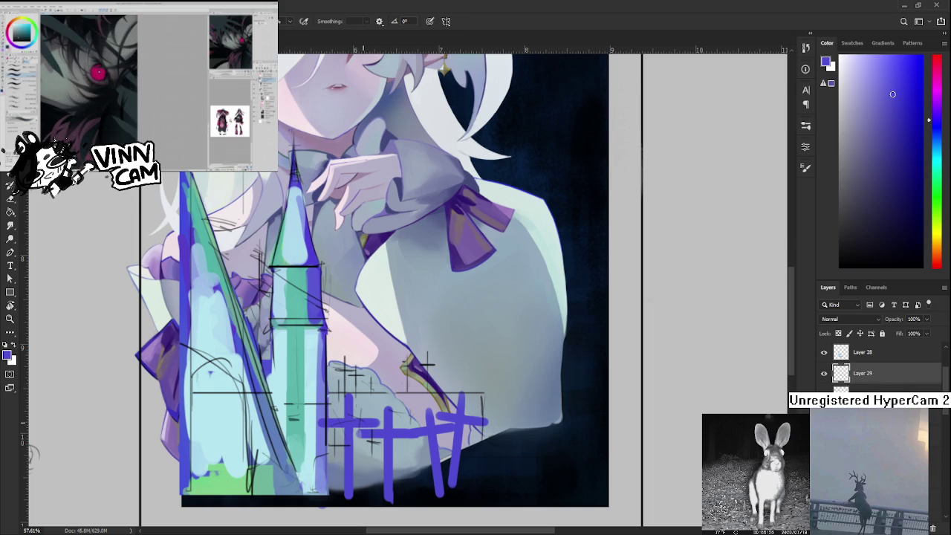
Brush light cyan highlights down the fence crosses, then resample the blue.
alt+click(324, 362)
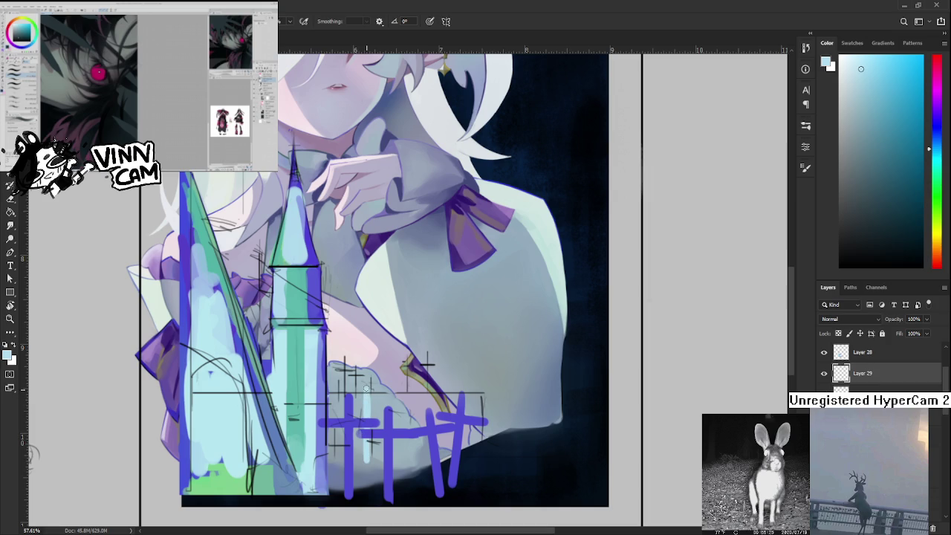
mouse_move(357, 406)
mouse_down()
mouse_move(383, 406)
mouse_move(412, 441)
mouse_up()
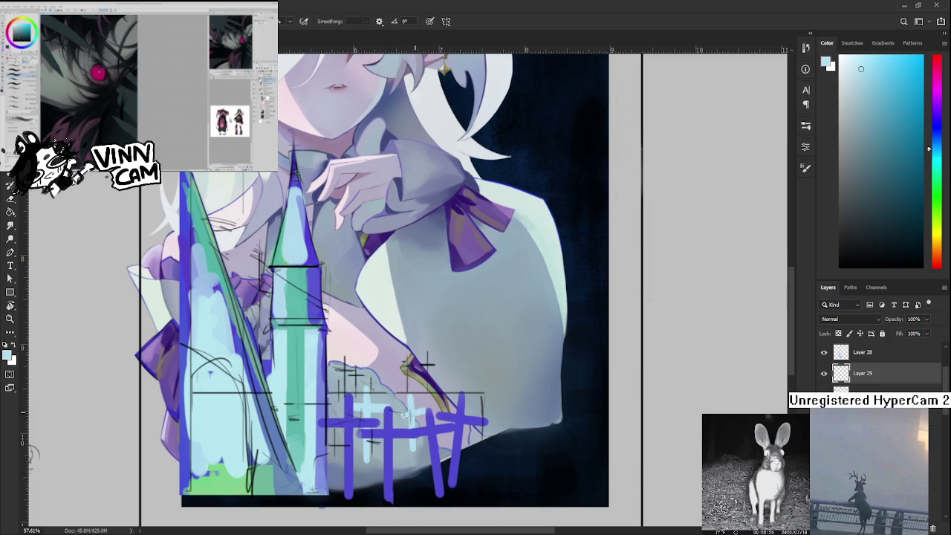
drag(427, 411, 397, 411)
drag(440, 383, 443, 451)
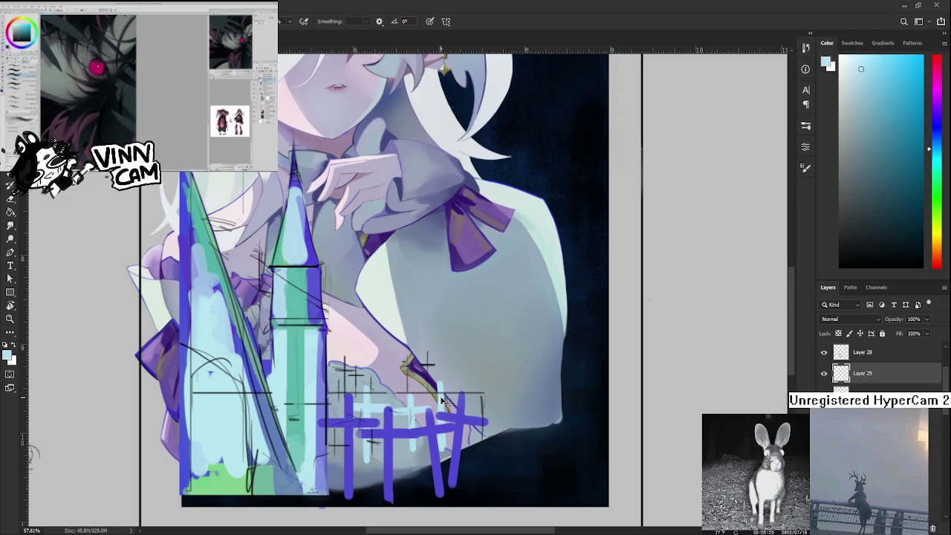
drag(444, 385, 443, 455)
mouse_move(461, 403)
mouse_down()
mouse_move(427, 400)
mouse_move(420, 415)
mouse_up()
alt+click(425, 416)
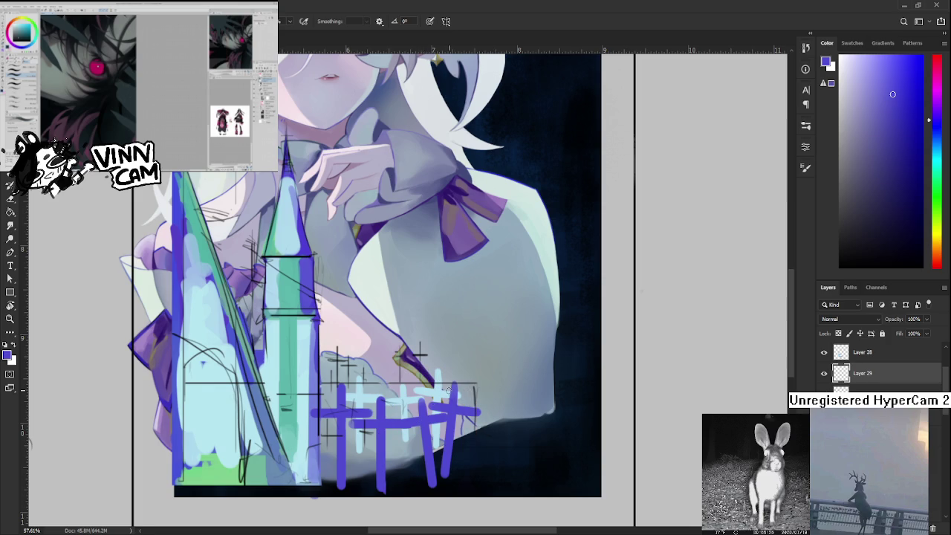
Zoom out to 43.29% and scroll the Layers panel to review the fenced illustration.
scroll(449, 390, down, 2)
scroll(391, 388, down, 1)
scroll(391, 388, up, 1)
scroll(388, 390, up, 2)
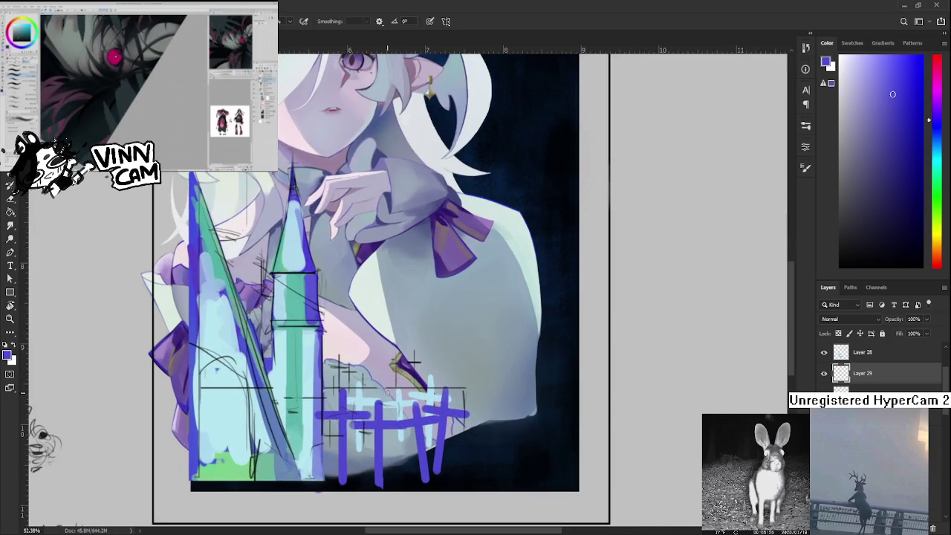
scroll(882, 356, down, 5)
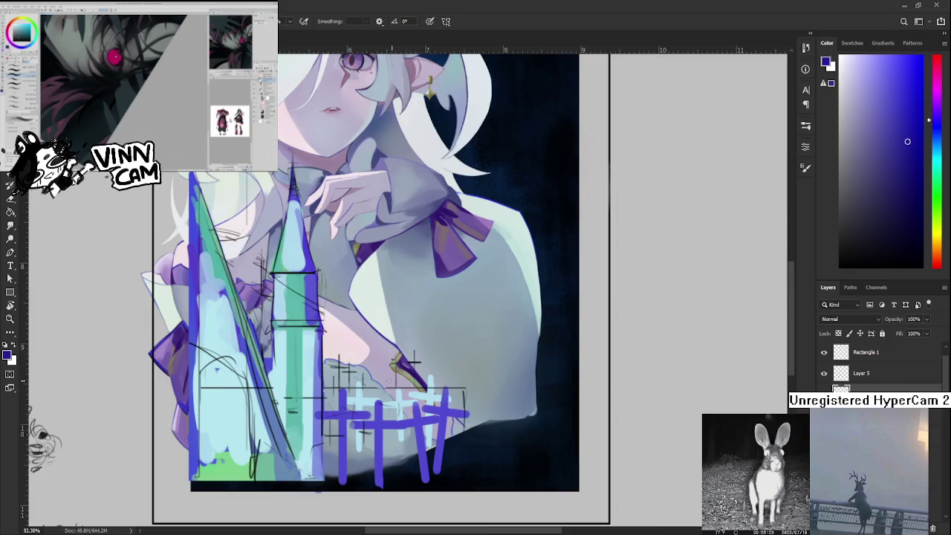
scroll(359, 379, down, 2)
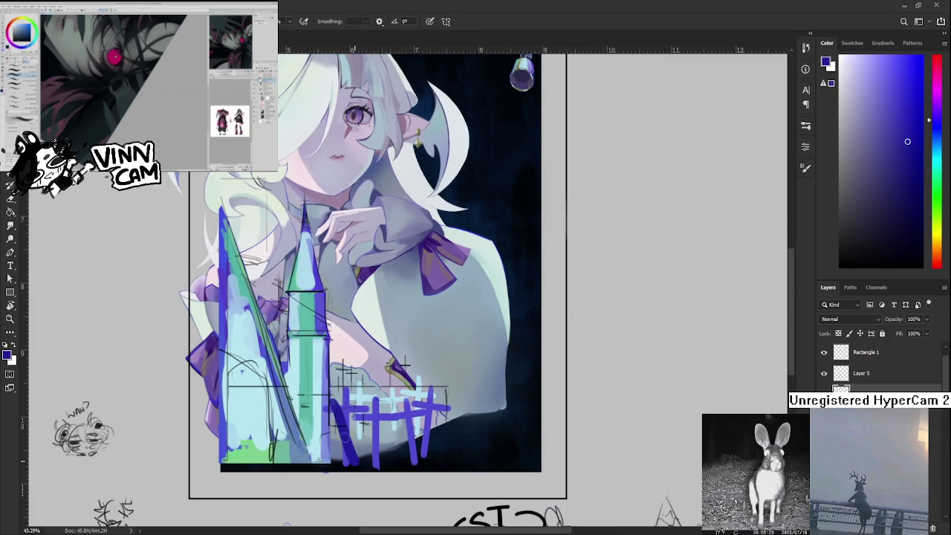
Paint a diagonal dark-blue stroke across the fence to form an X.
drag(360, 413, 344, 467)
key(ctrl+z)
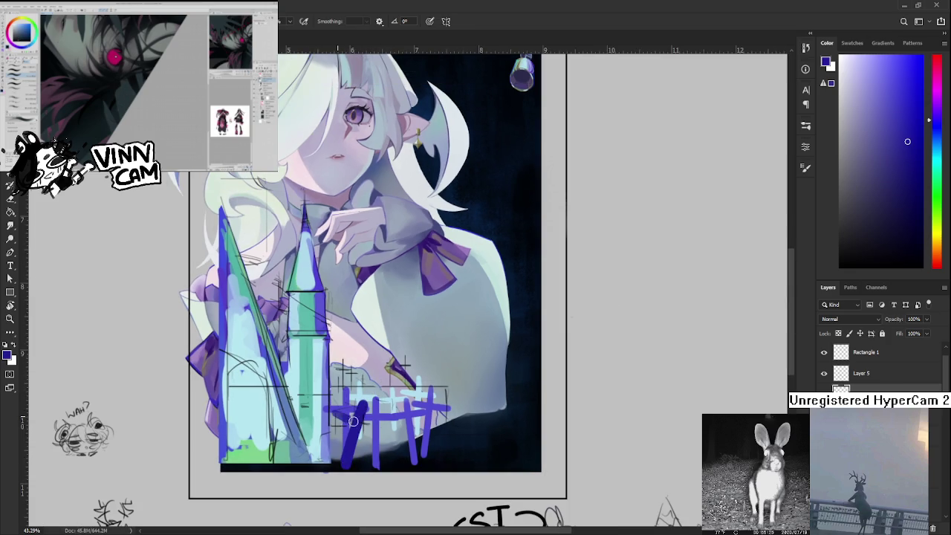
drag(337, 416, 383, 434)
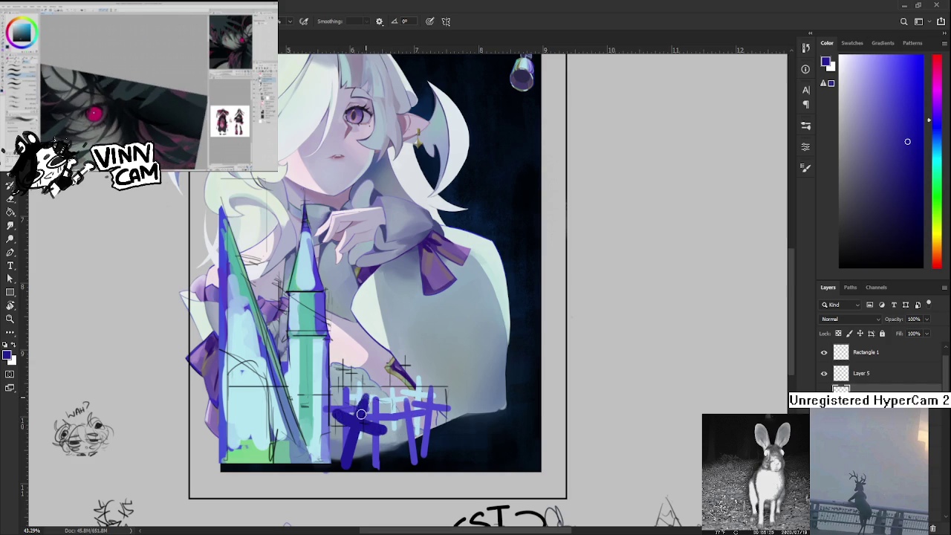
drag(367, 407, 354, 382)
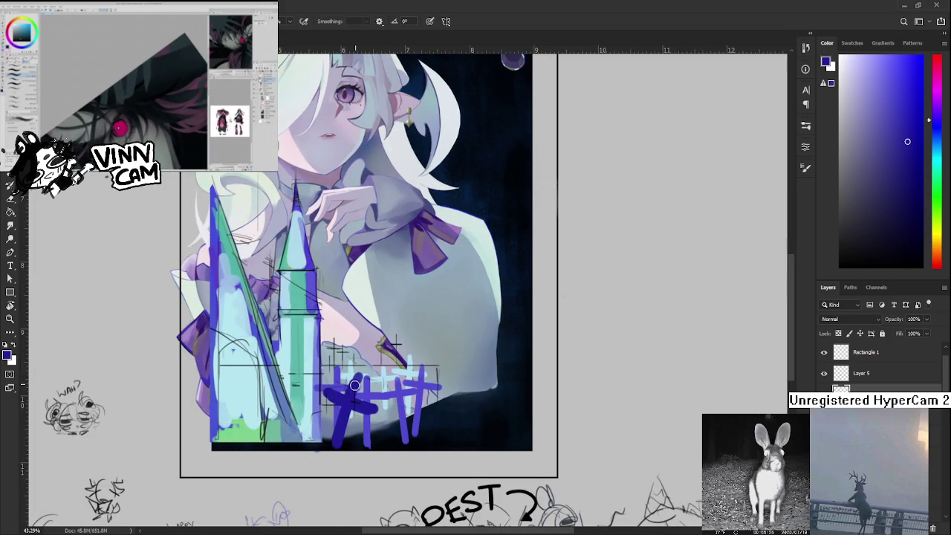
mouse_move(407, 397)
mouse_down()
mouse_move(389, 395)
mouse_move(385, 434)
mouse_up()
Paint a vertical stroke through the blue crosses and touch up with the eraser.
key(ctrl+z)
drag(371, 374, 377, 436)
drag(372, 373, 376, 437)
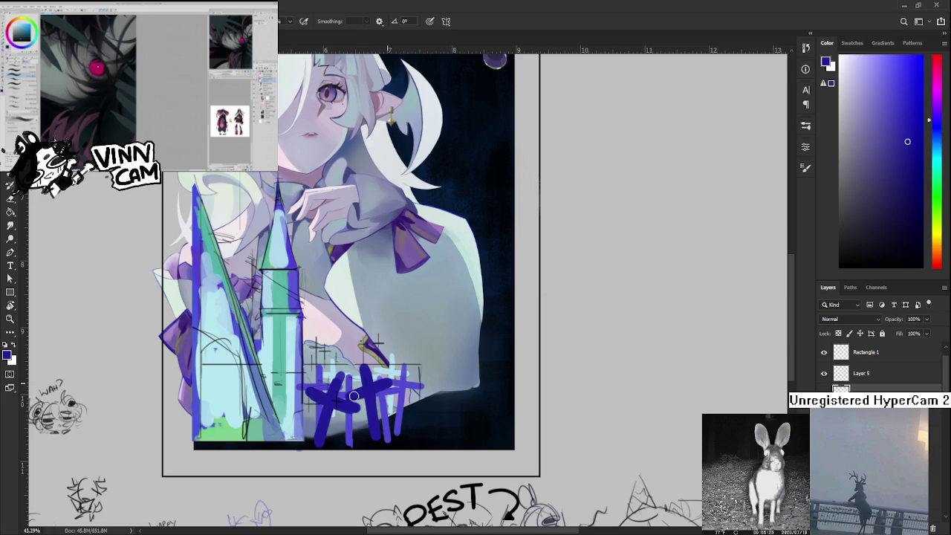
key(e)
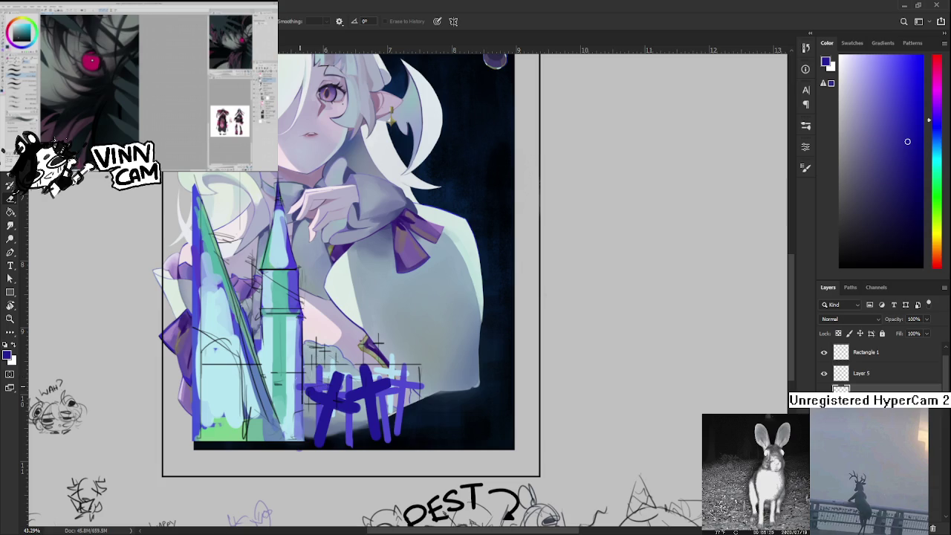
key(b)
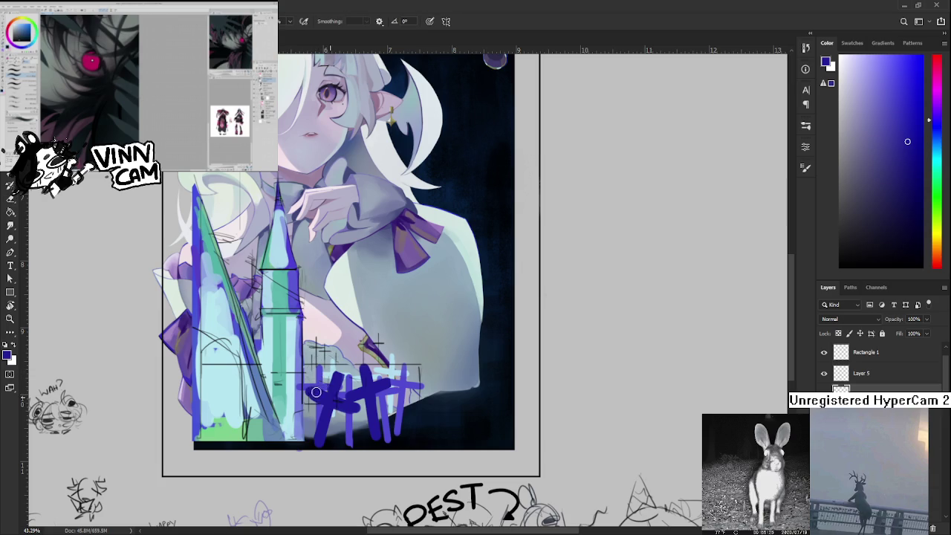
key(e)
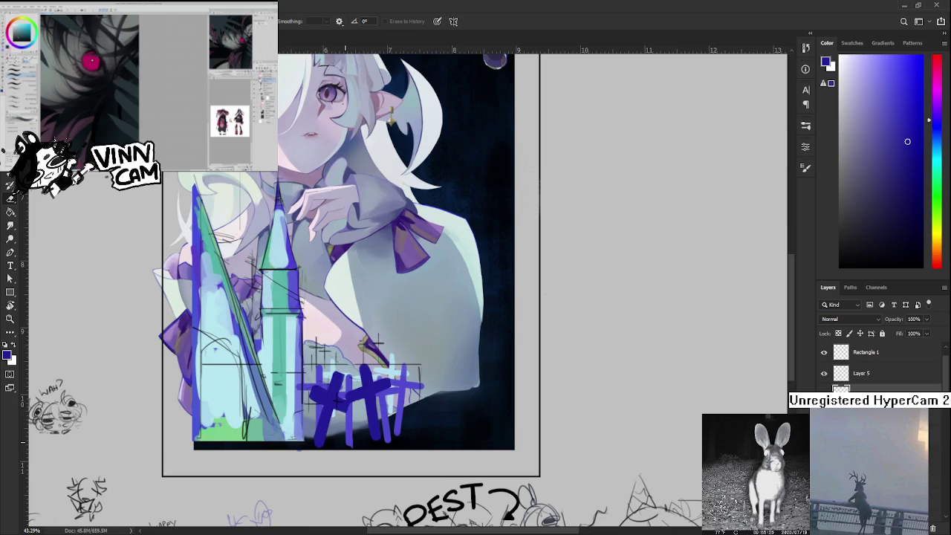
scroll(344, 416, down, 2)
scroll(345, 417, down, 1)
scroll(372, 409, up, 3)
scroll(399, 401, up, 1)
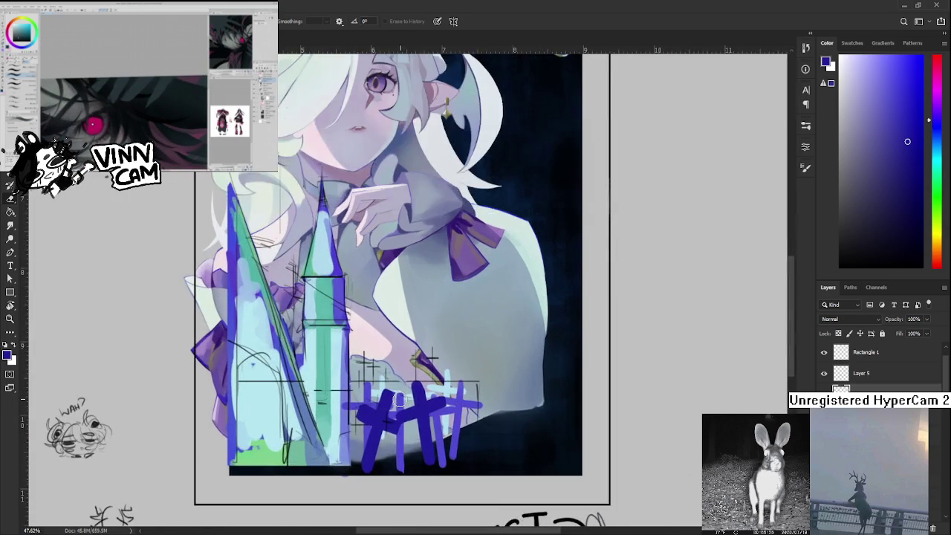
Lasso the right-hand fence cross and reshape it slightly lower with Free Transform.
drag(399, 401, 355, 420)
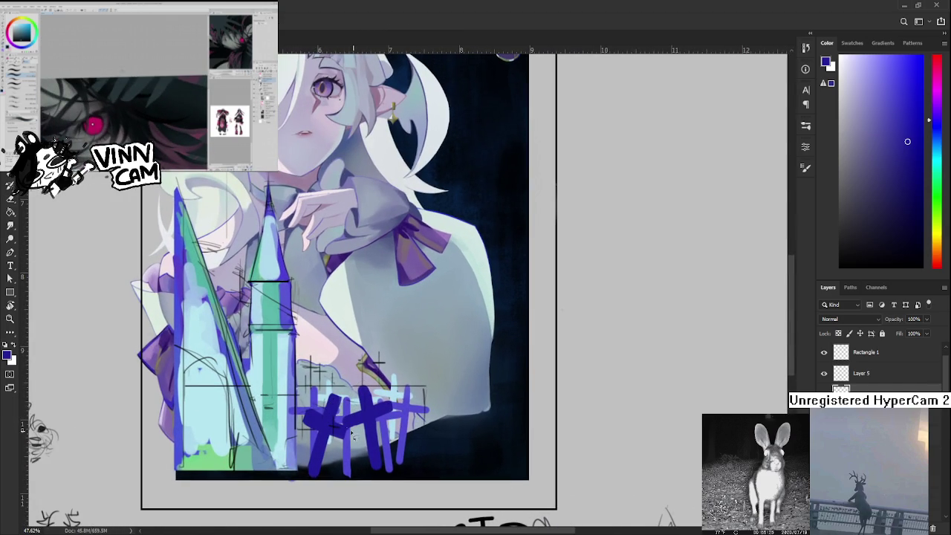
key(l)
drag(376, 355, 383, 355)
key(ctrl+t)
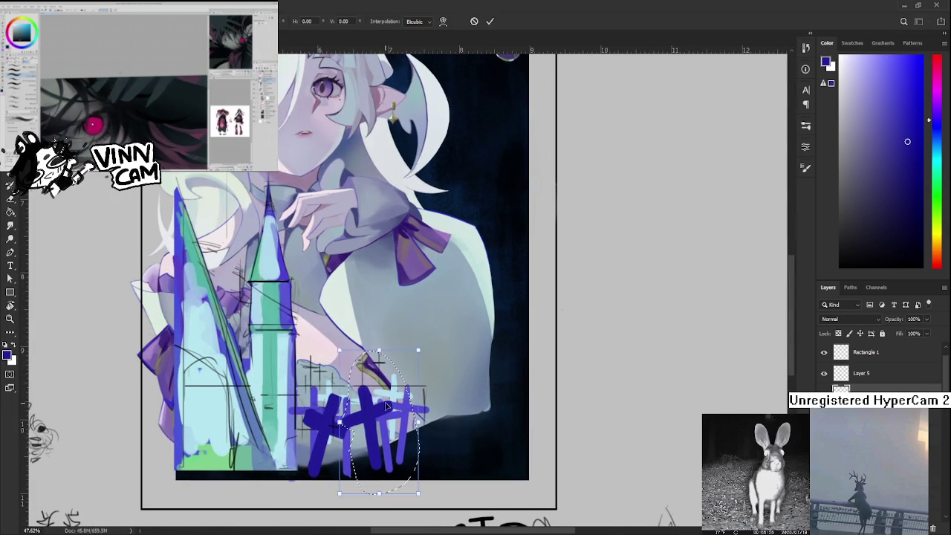
drag(399, 407, 406, 400)
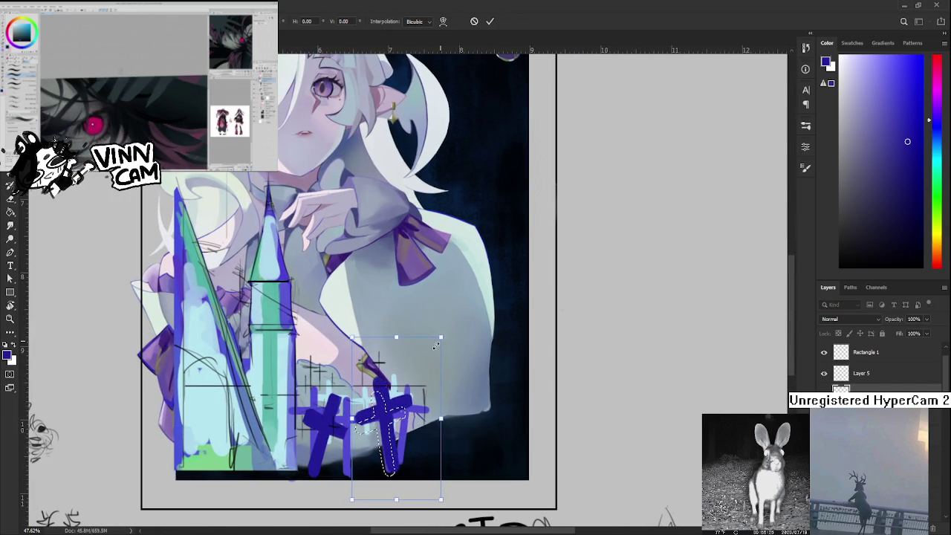
drag(406, 400, 403, 407)
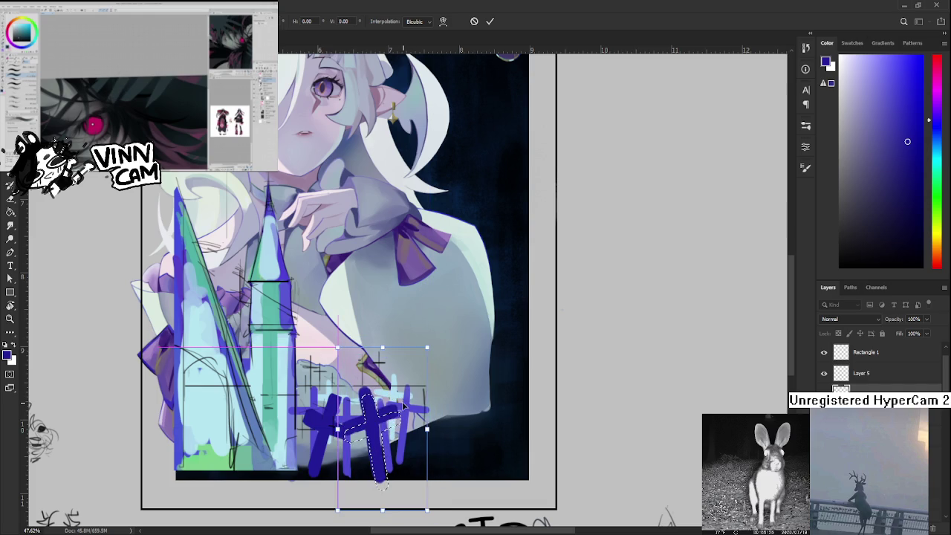
key(Return)
Lasso the X-shaped cross, delete it, and deselect.
scroll(369, 448, down, 2)
scroll(370, 448, down, 1)
scroll(369, 448, up, 3)
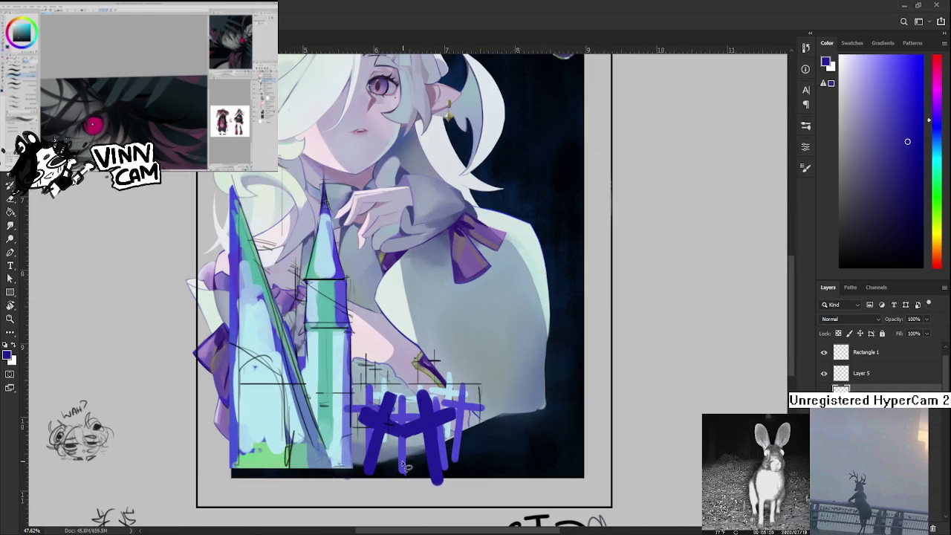
drag(355, 486, 485, 529)
key(Delete)
key(ctrl+d)
scroll(468, 442, down, 2)
scroll(457, 430, up, 1)
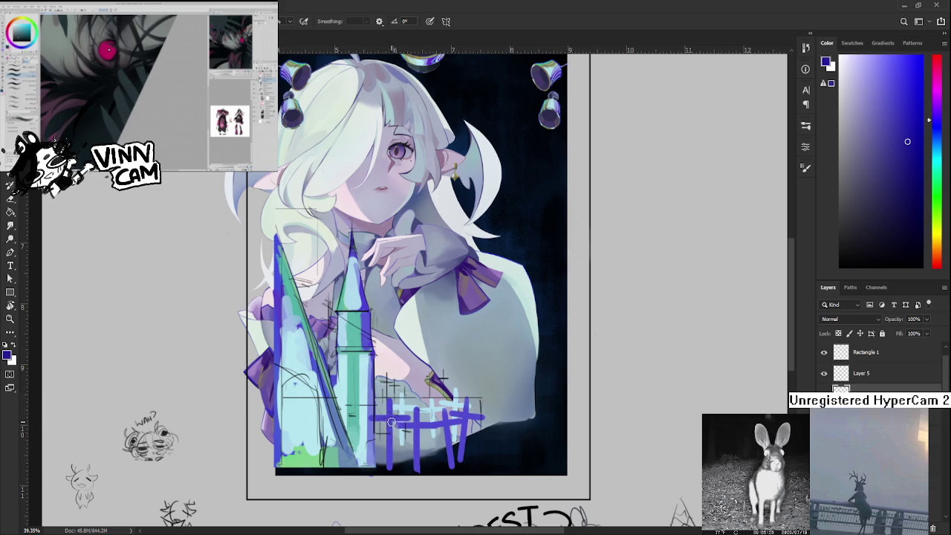
Try a short blue stroke above the fence crosses, comparing the fence with and without it.
mouse_move(409, 386)
mouse_down()
mouse_move(390, 461)
mouse_move(384, 422)
mouse_up()
key(ctrl+z)
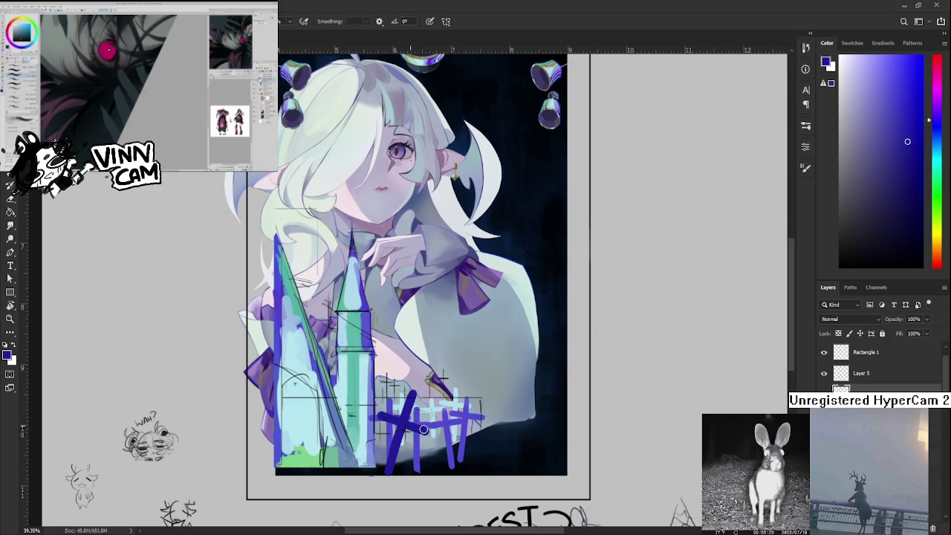
drag(464, 401, 416, 402)
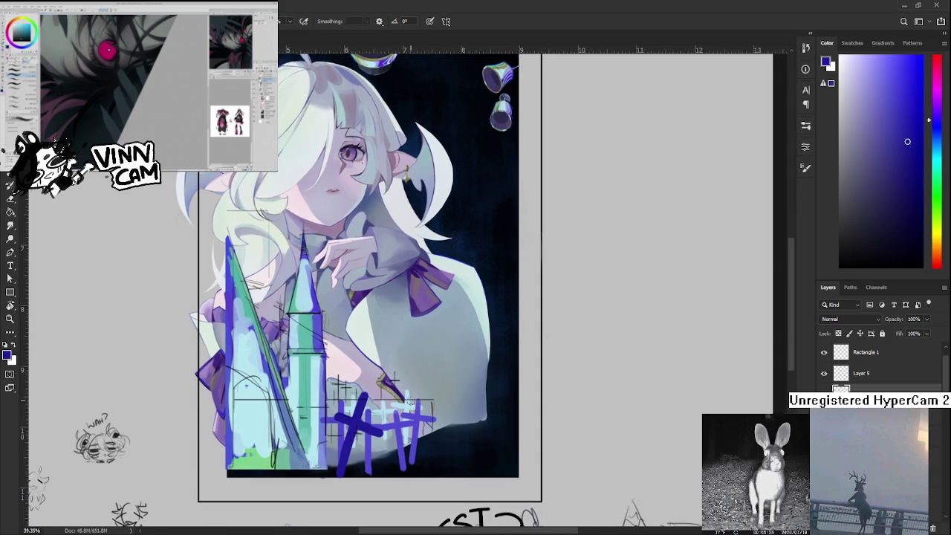
key(ctrl+z)
key(ctrl+shift+z)
key(ctrl+z)
key(ctrl+shift+z)
Paint a vertical blue stroke through the right cross and begin transforming the tilted crosses.
drag(404, 407, 423, 457)
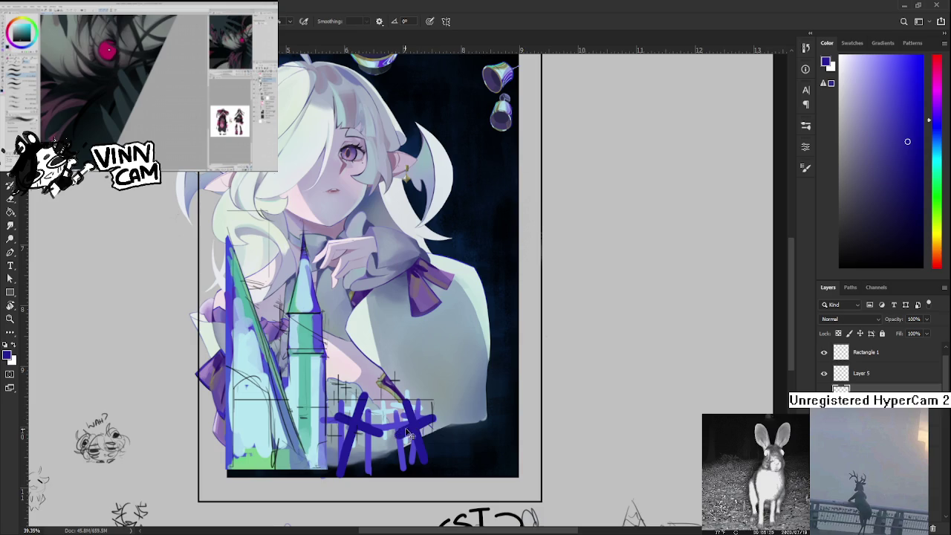
drag(400, 425, 434, 420)
key(ctrl+z)
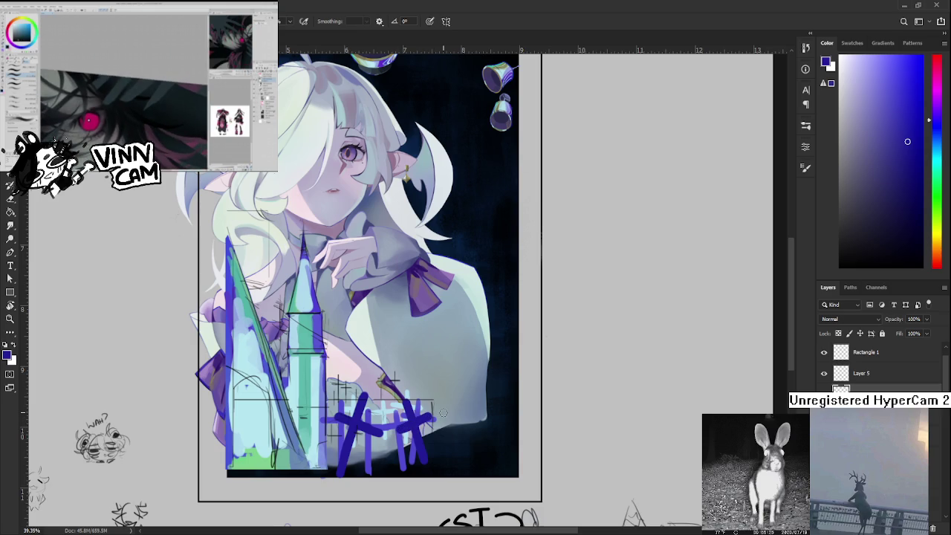
scroll(443, 413, down, 3)
scroll(443, 413, down, 2)
scroll(424, 362, up, 2)
scroll(424, 361, up, 2)
scroll(424, 361, up, 2)
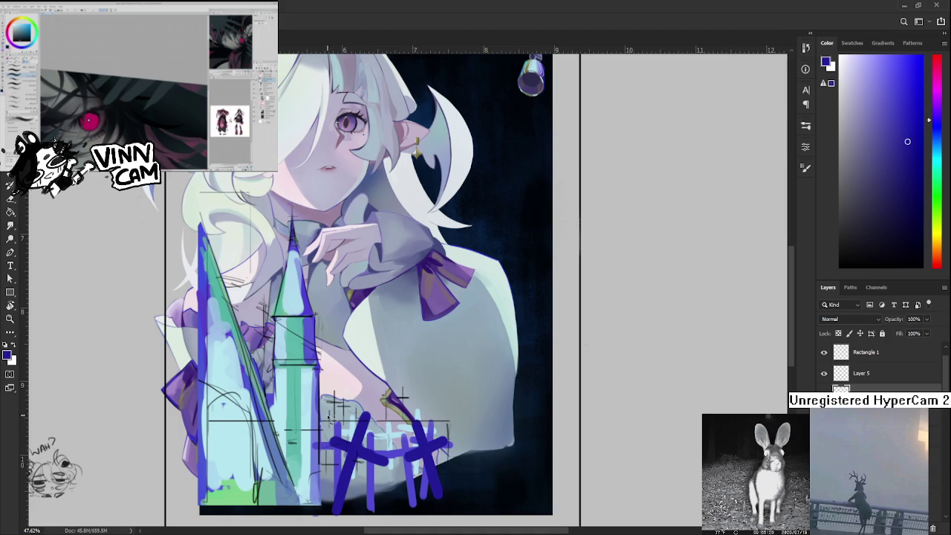
key(ctrl+t)
Rotate the tilted blue crosses upright.
drag(407, 464, 402, 454)
scroll(405, 398, down, 3)
drag(405, 398, 427, 439)
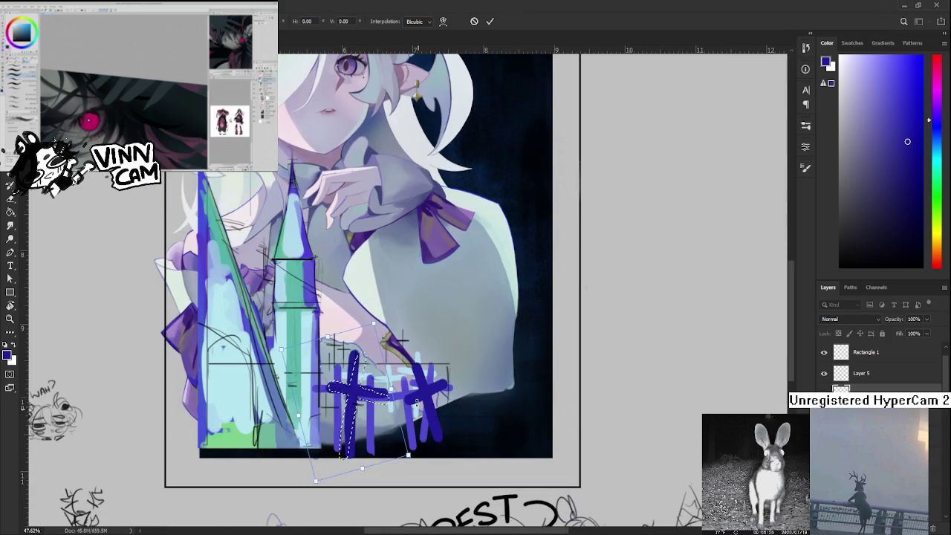
key(Return)
Select the right blue cross freehand and rotate it upright.
drag(455, 475, 383, 349)
key(ctrl+t)
drag(448, 394, 445, 385)
key(Return)
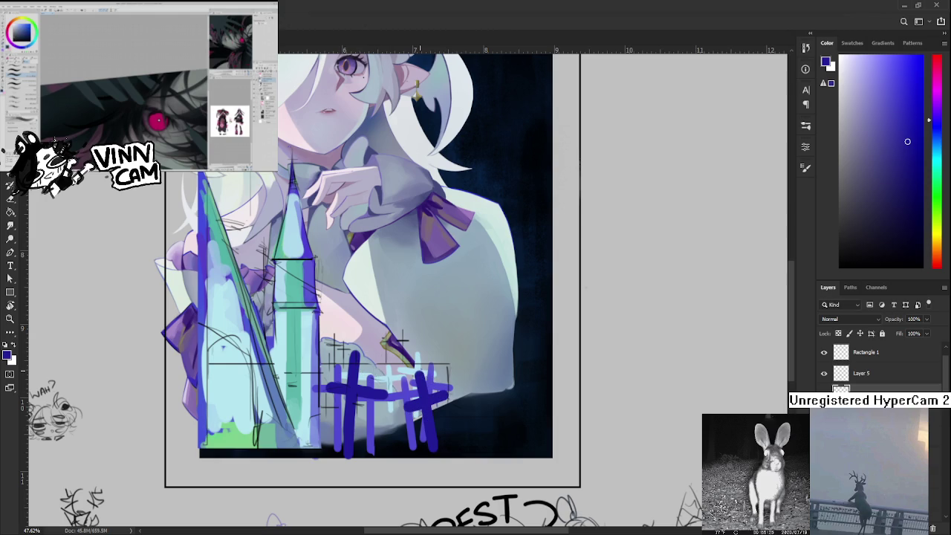
scroll(423, 375, down, 3)
scroll(413, 375, up, 2)
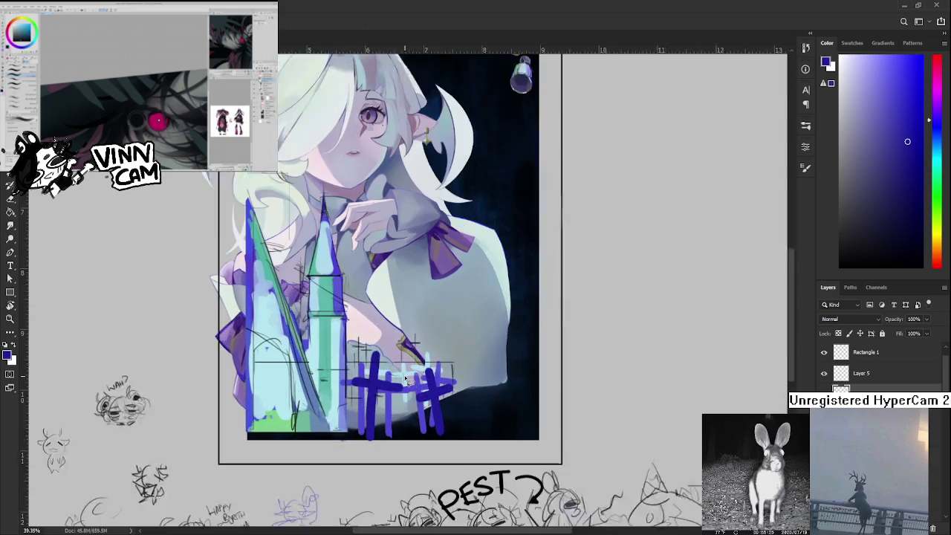
scroll(409, 375, up, 1)
scroll(404, 376, up, 1)
key(e)
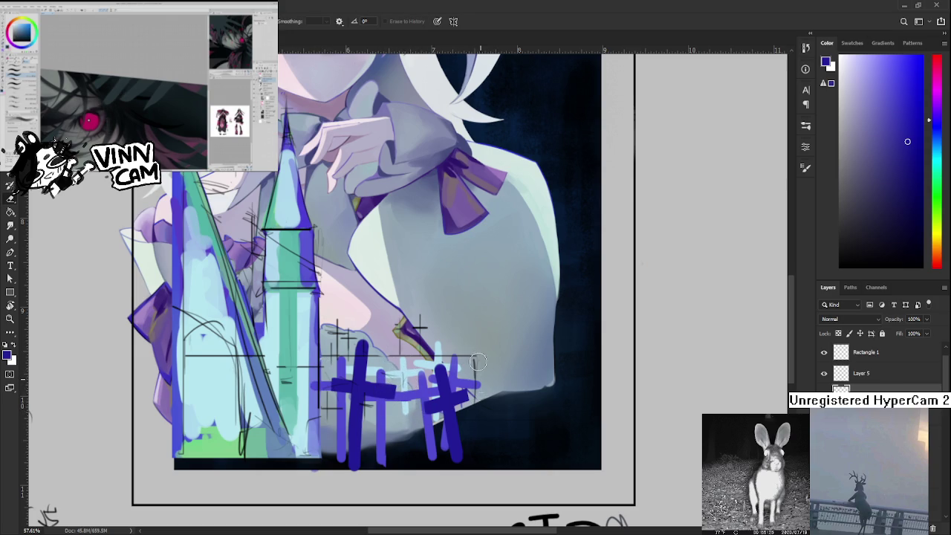
Lasso the right-hand blue crosses, enlarge them and shift them slightly lower left.
scroll(475, 394, down, 1)
scroll(475, 394, down, 3)
scroll(472, 394, down, 1)
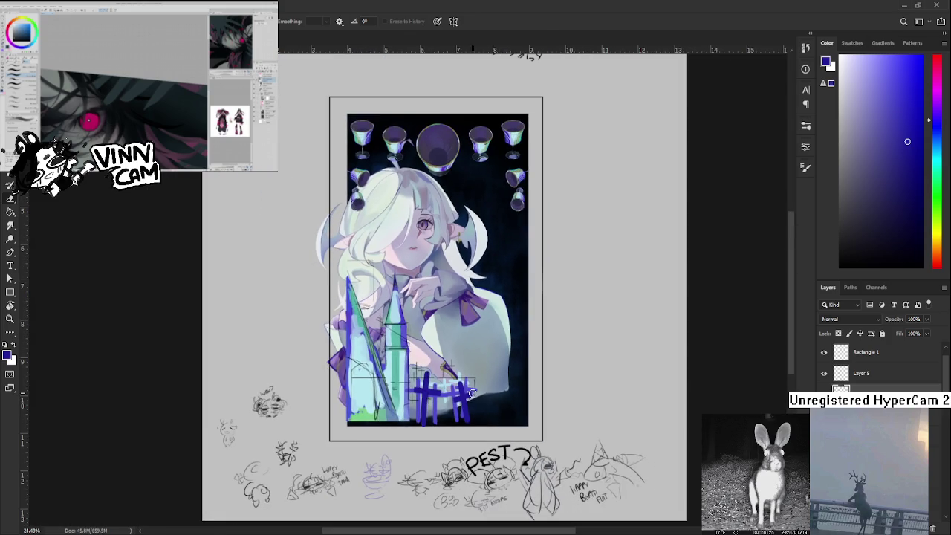
scroll(496, 389, up, 2)
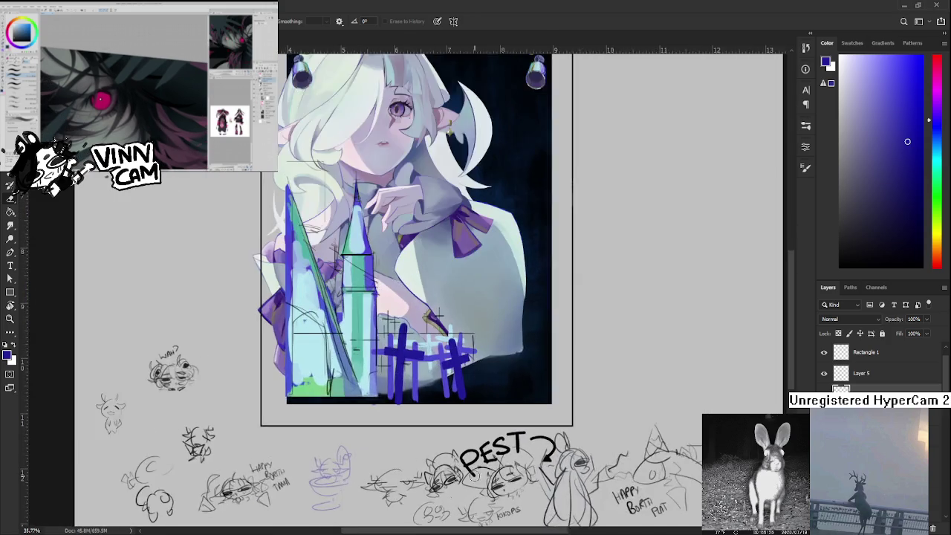
scroll(437, 455, up, 2)
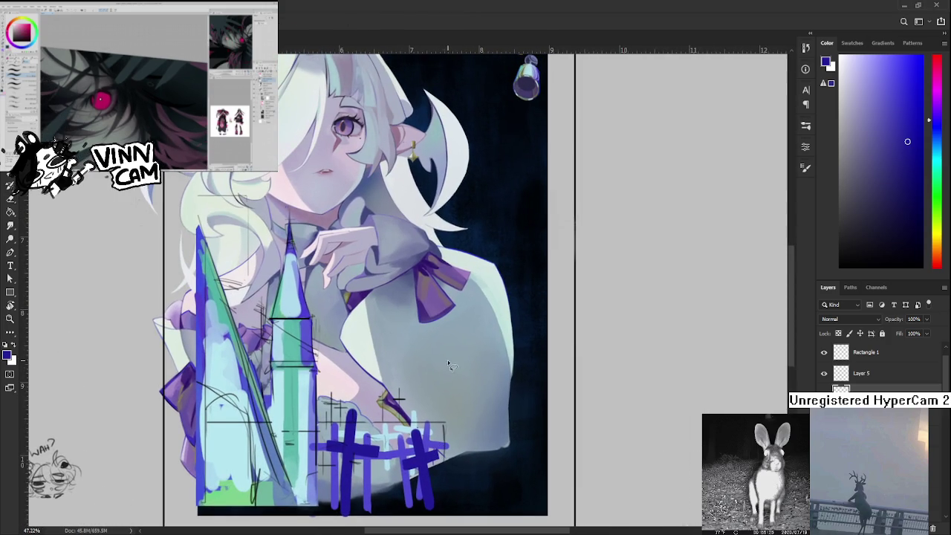
drag(413, 521, 461, 414)
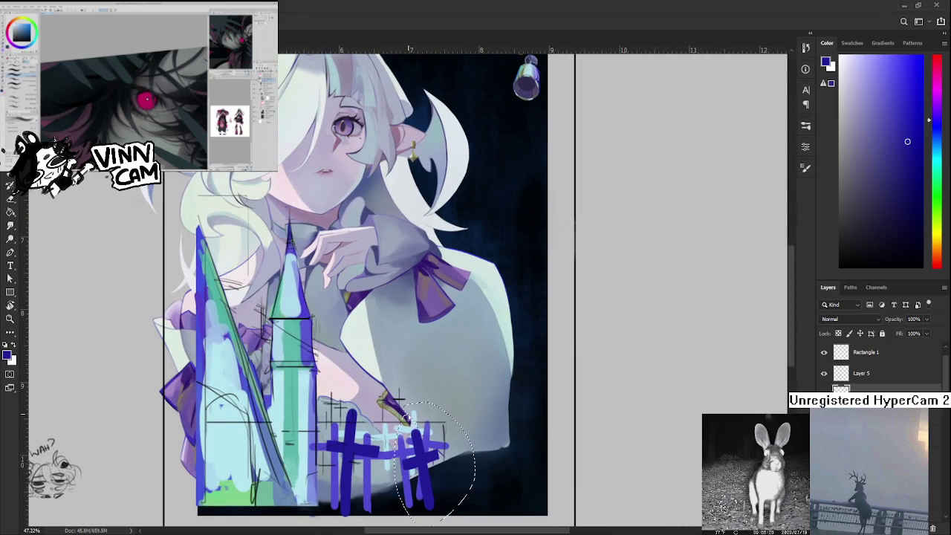
key(ctrl+t)
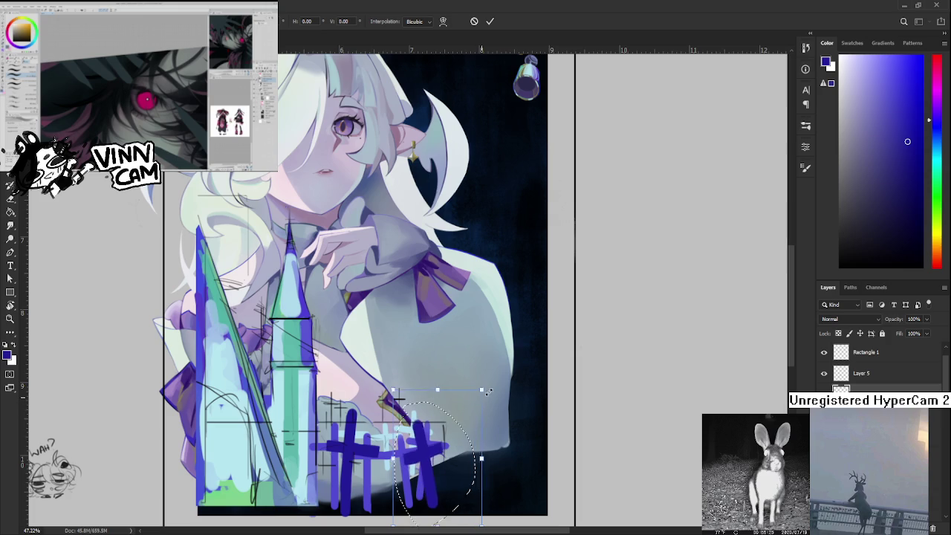
drag(490, 387, 488, 378)
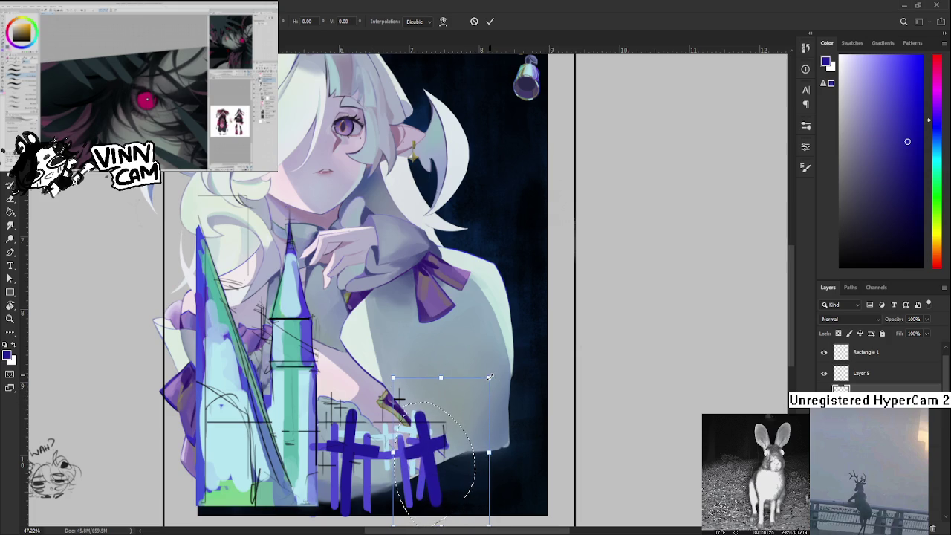
drag(458, 414, 454, 418)
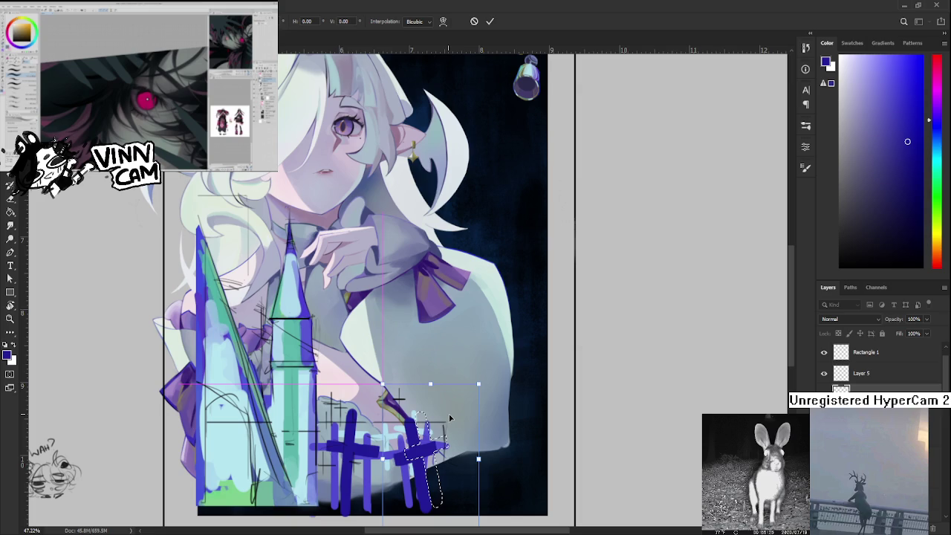
key(Return)
key(e)
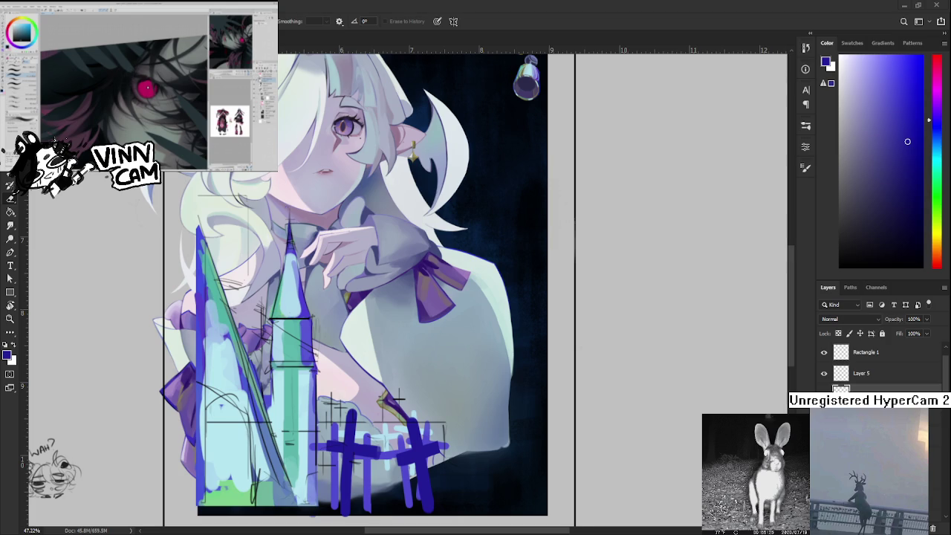
scroll(398, 399, down, 3)
Lasso the left fence cross and rotate it counter-clockwise so it leans.
scroll(405, 372, down, 2)
scroll(342, 458, up, 1)
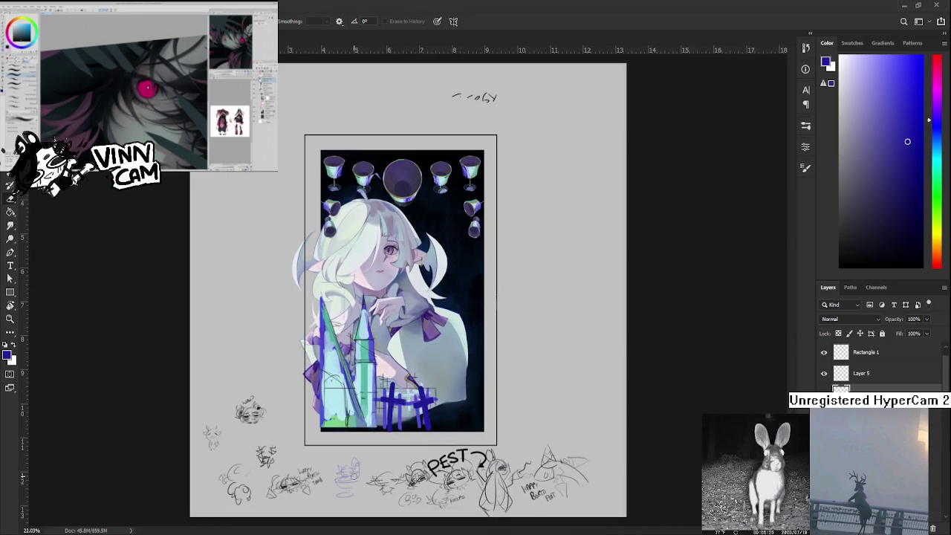
scroll(364, 464, up, 2)
scroll(379, 467, up, 1)
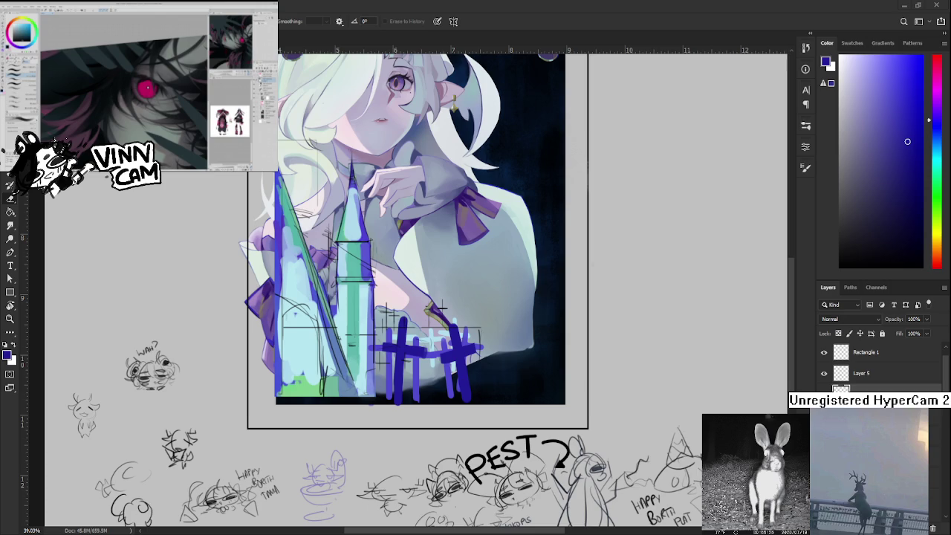
scroll(405, 439, up, 1)
scroll(407, 416, up, 1)
scroll(409, 394, up, 2)
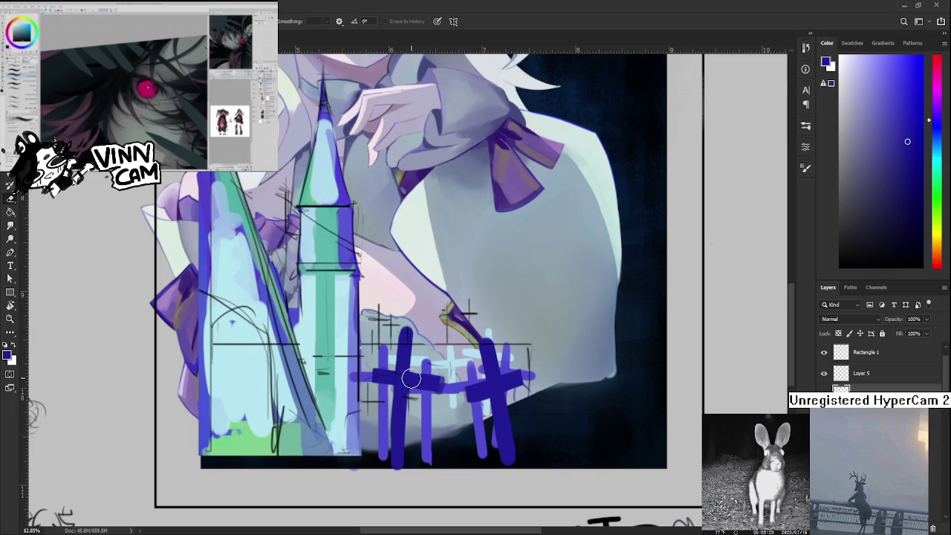
key(l)
drag(405, 327, 402, 312)
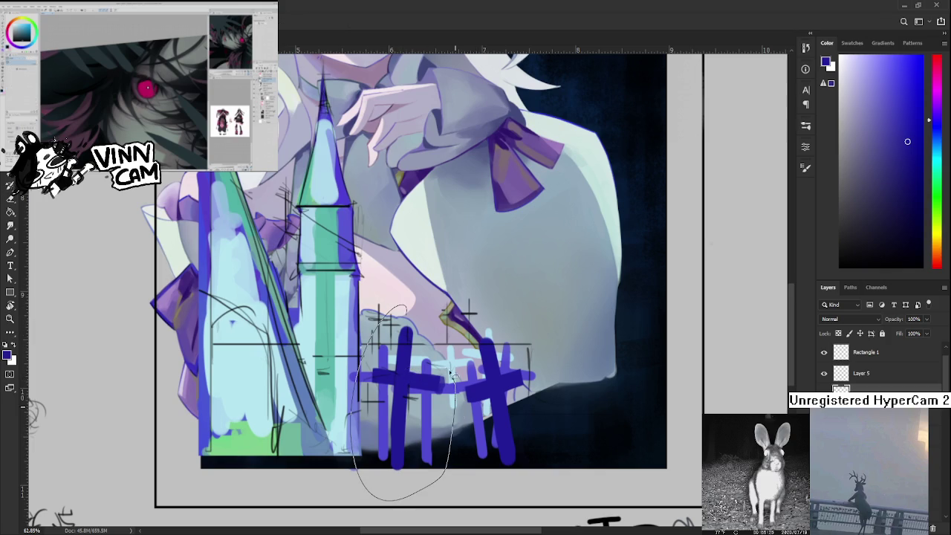
key(ctrl+t)
mouse_move(491, 327)
mouse_down()
mouse_move(474, 311)
mouse_move(479, 300)
mouse_move(392, 322)
mouse_move(439, 385)
mouse_up()
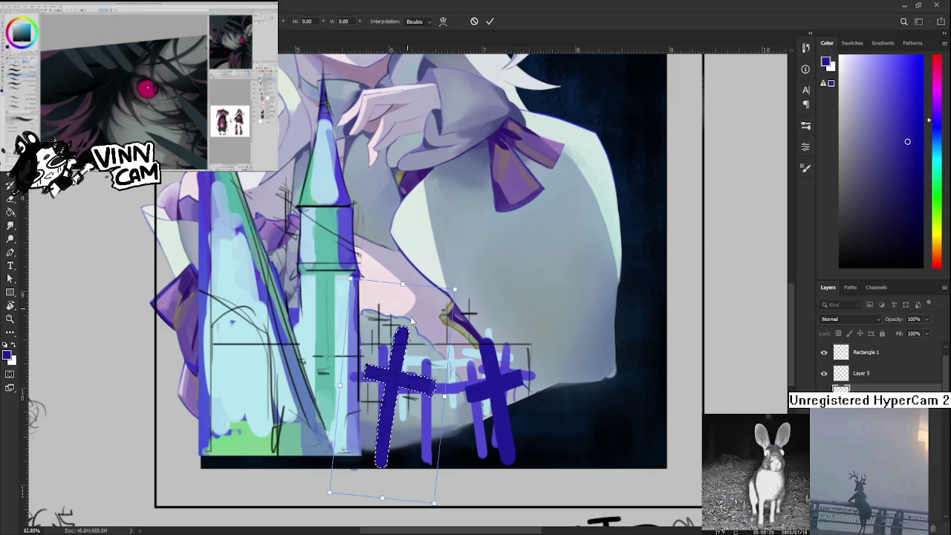
Warp the cross's lower end slightly left, then nudge the cross a little right.
click(443, 21)
drag(330, 494, 322, 502)
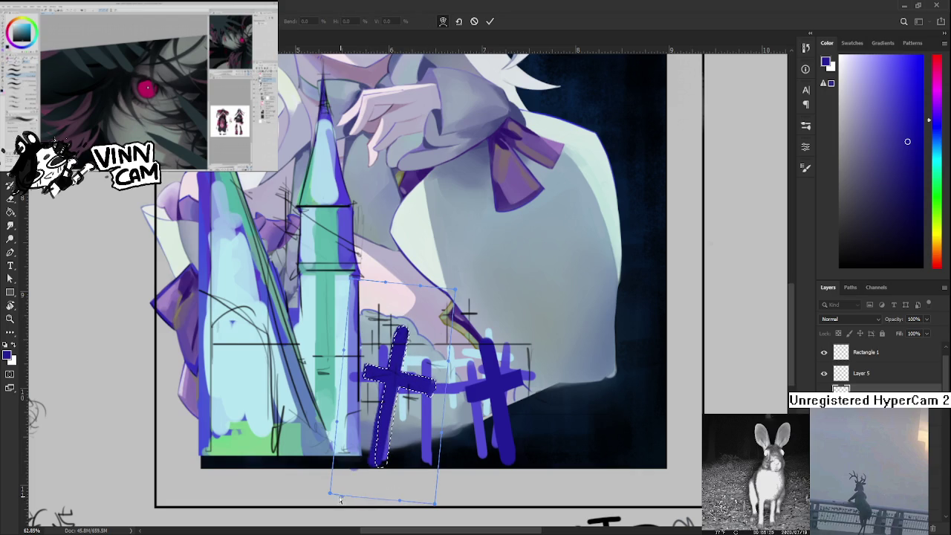
key(Return)
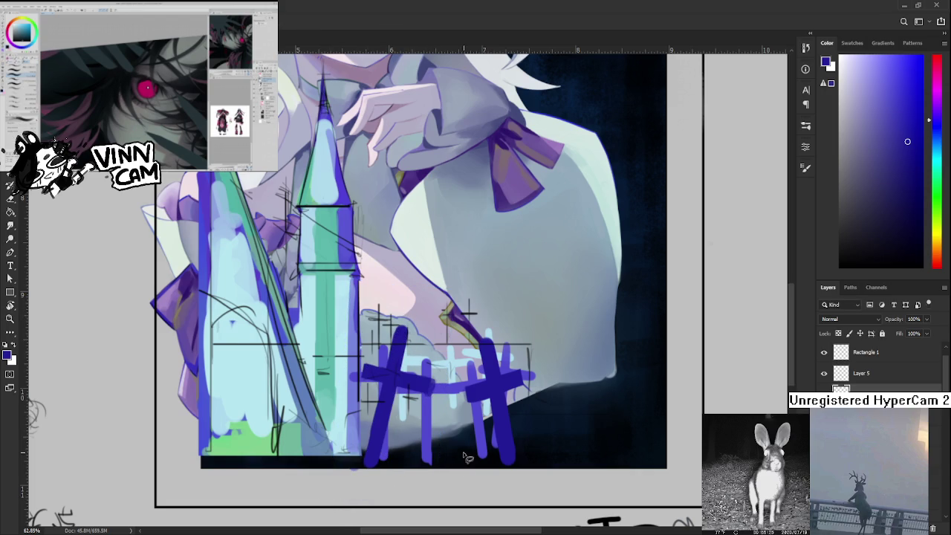
drag(457, 297, 459, 313)
key(ctrl+t)
drag(406, 363, 413, 368)
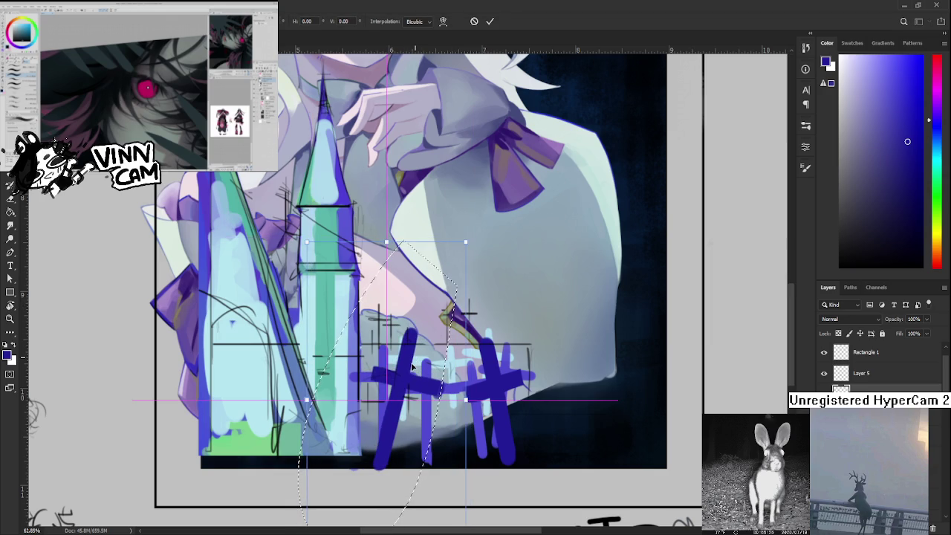
key(Return)
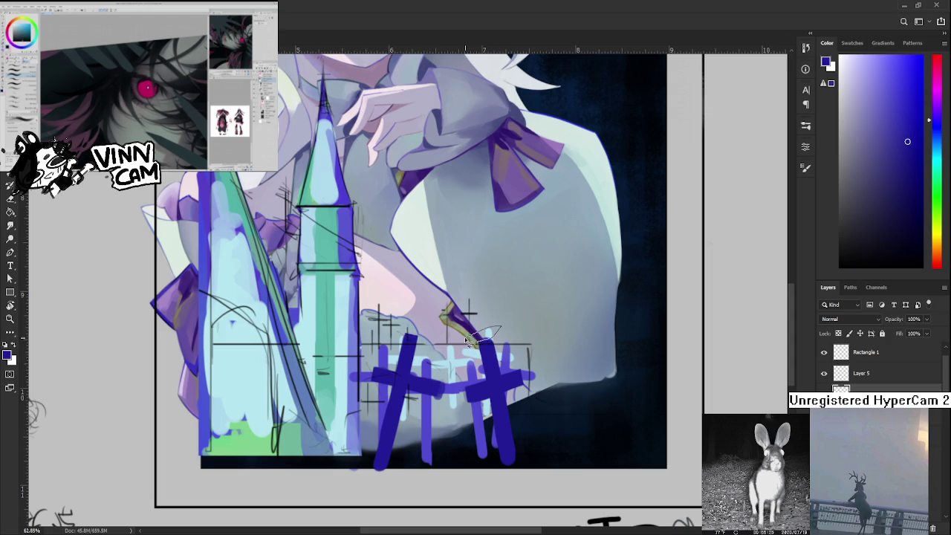
scroll(470, 373, down, 3)
scroll(471, 372, down, 2)
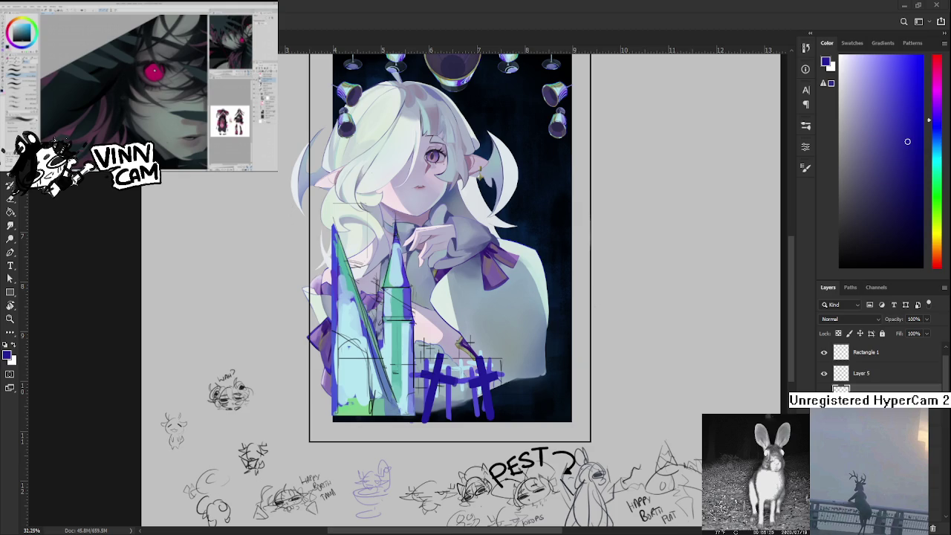
scroll(457, 409, up, 2)
scroll(457, 409, up, 2)
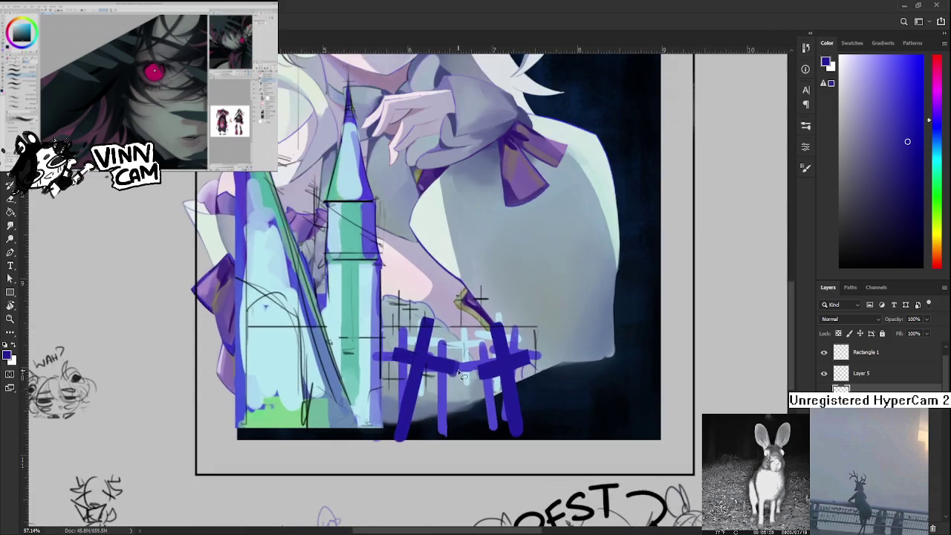
scroll(457, 410, down, 1)
scroll(461, 412, down, 1)
scroll(468, 416, down, 1)
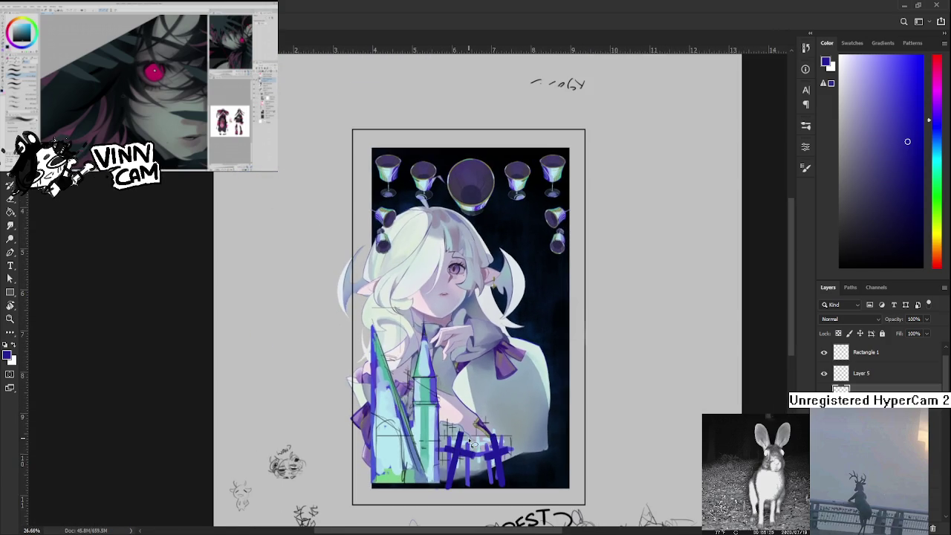
scroll(476, 416, up, 1)
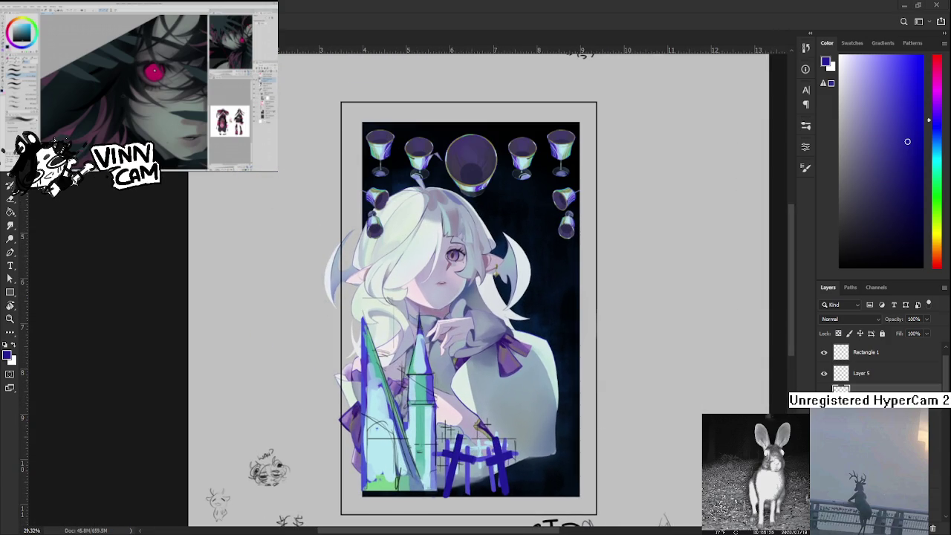
click(824, 353)
click(825, 353)
scroll(825, 356, up, 1)
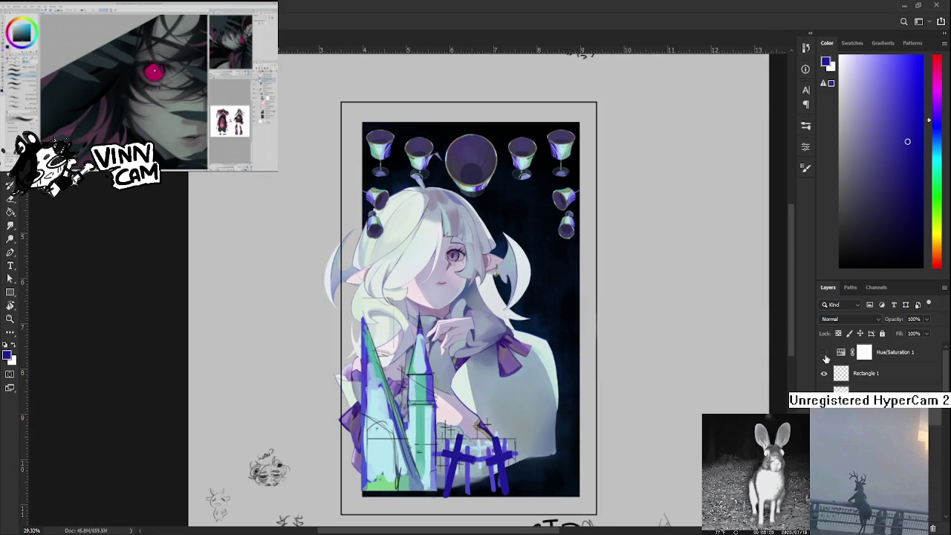
click(825, 354)
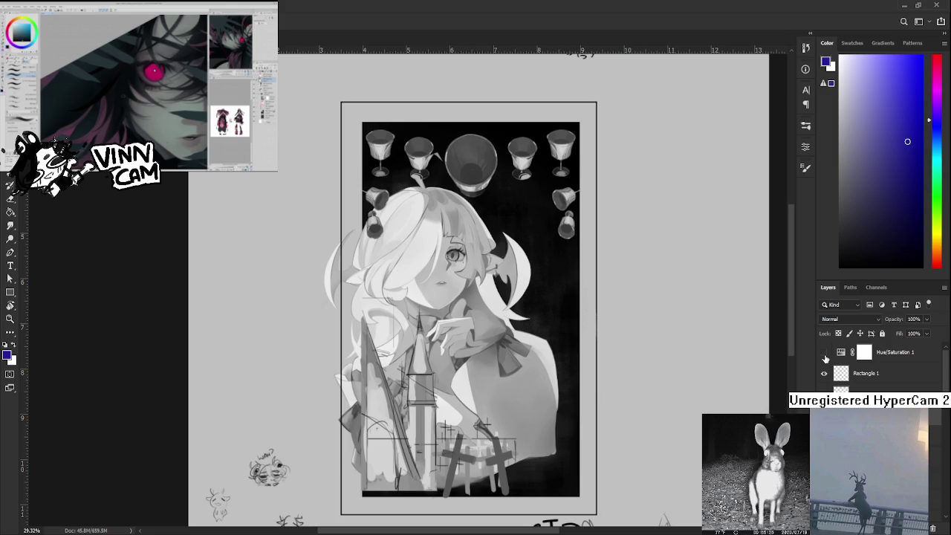
click(824, 353)
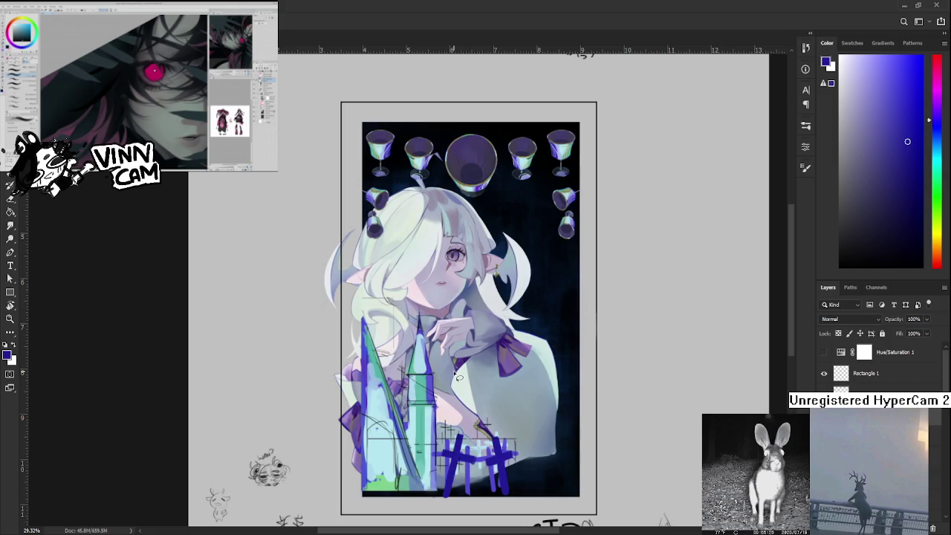
scroll(376, 371, up, 3)
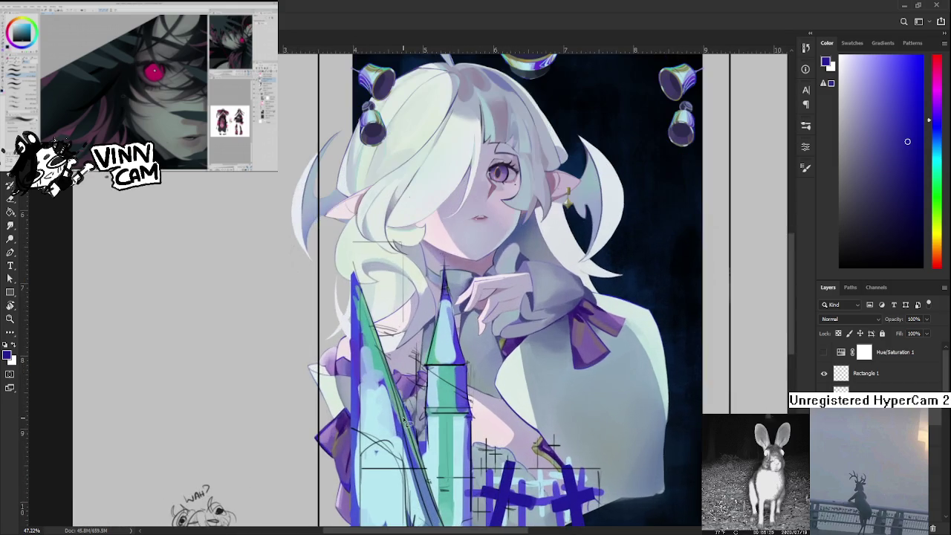
scroll(401, 417, down, 3)
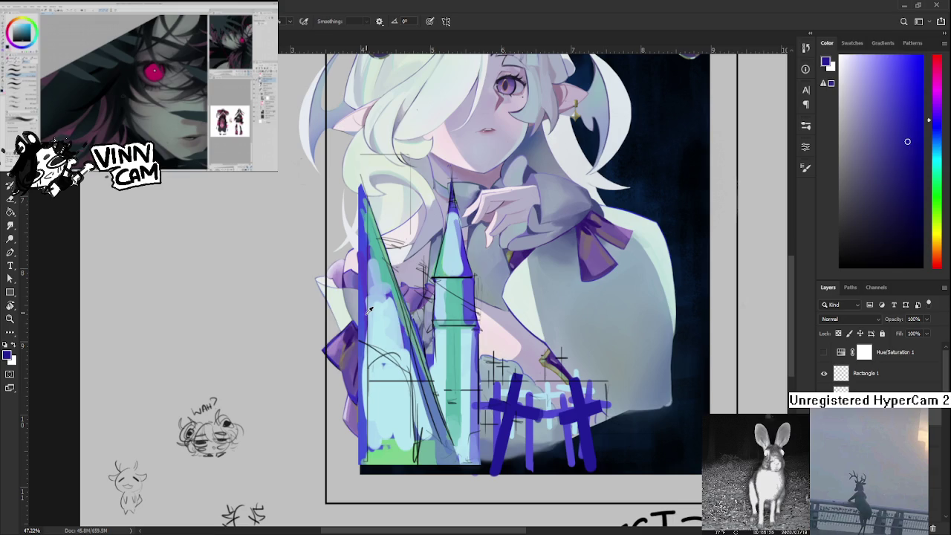
Try light cyan strokes down the tower's left edge, undoing both.
alt+click(366, 317)
drag(369, 317, 364, 449)
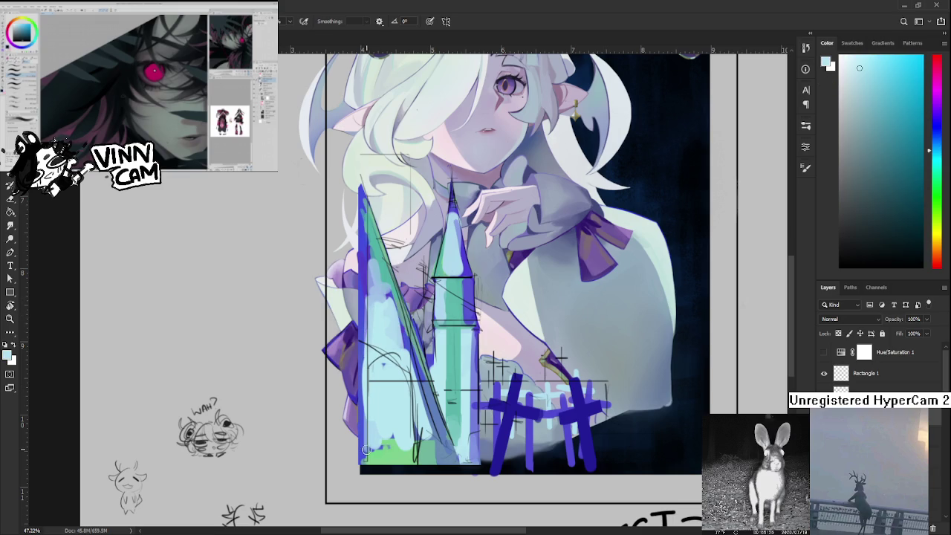
key(ctrl+z)
drag(365, 238, 366, 455)
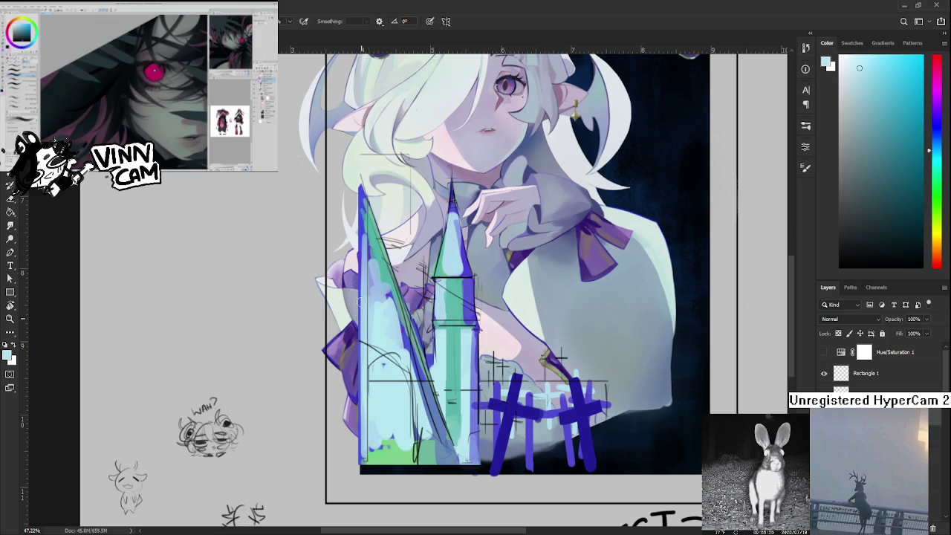
key(ctrl+z)
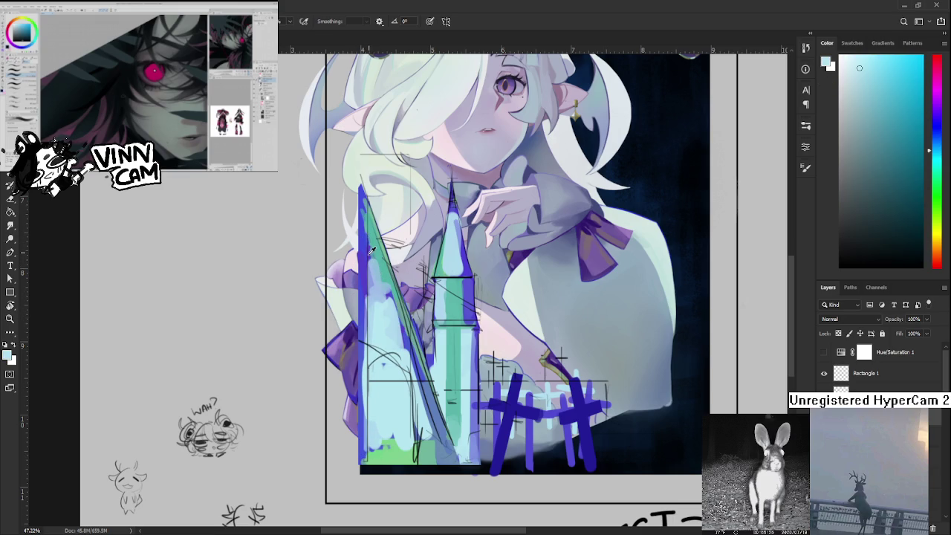
Paint periwinkle and lighter blue strokes down the tower's left edge.
alt+click(373, 268)
drag(365, 232, 365, 459)
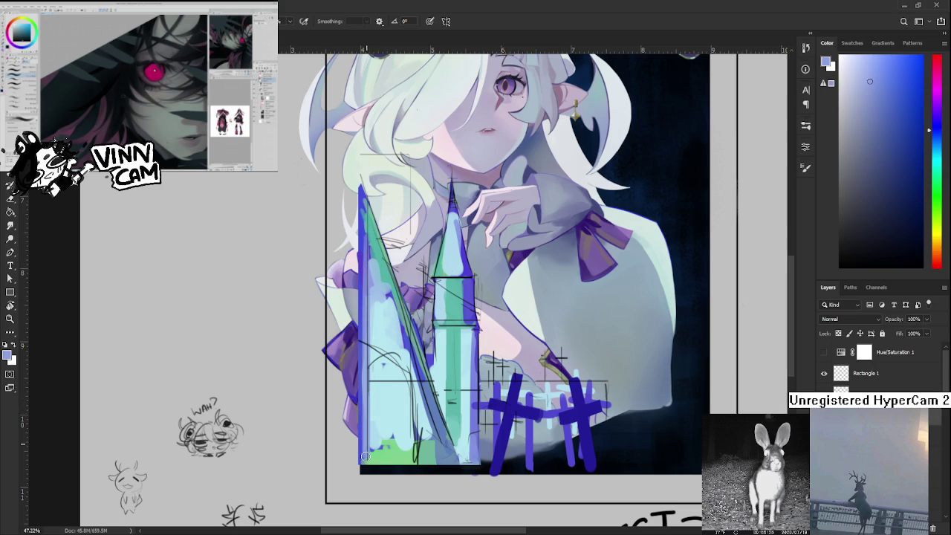
alt+click(361, 266)
drag(366, 287, 368, 461)
alt+click(364, 316)
drag(383, 303, 379, 273)
Add short light-blue strokes, then a long pale-blue stroke down the spire's left edge.
alt+click(376, 290)
alt+click(366, 293)
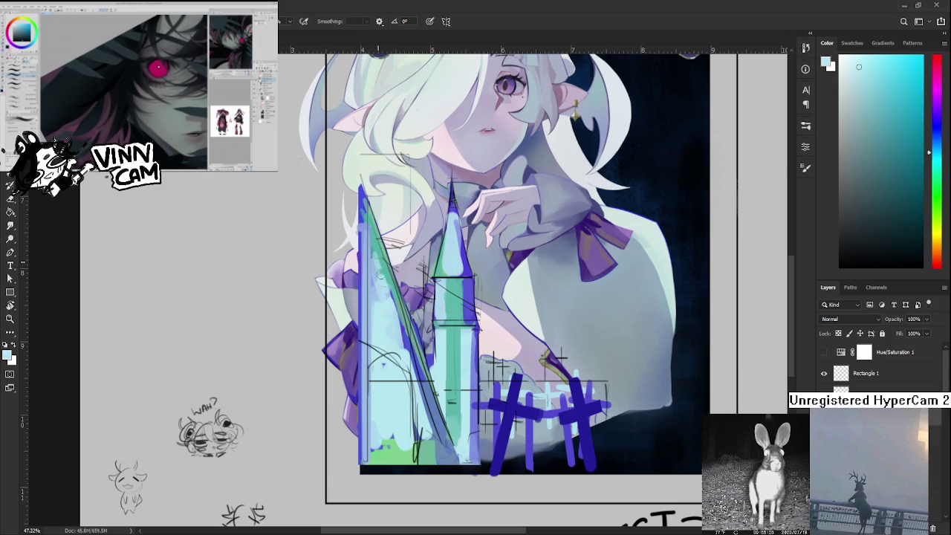
alt+click(363, 244)
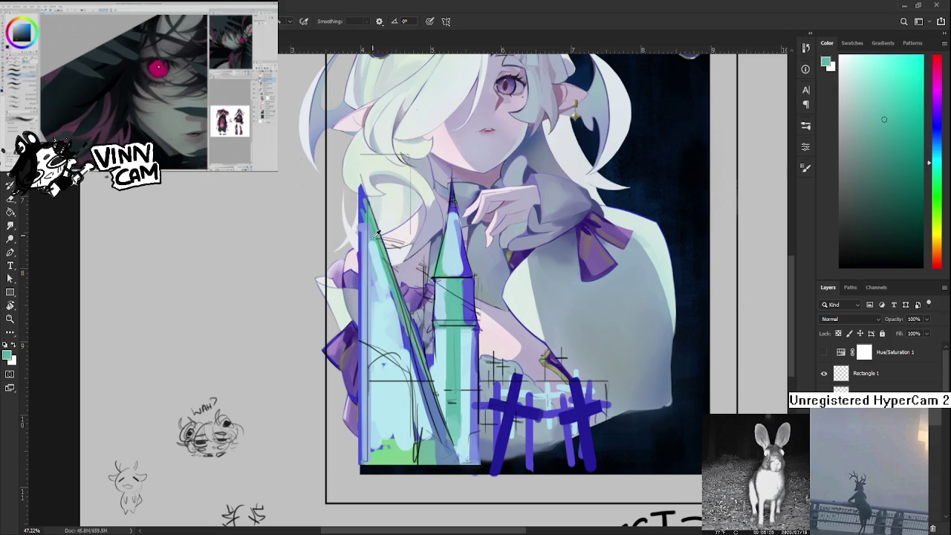
alt+click(370, 264)
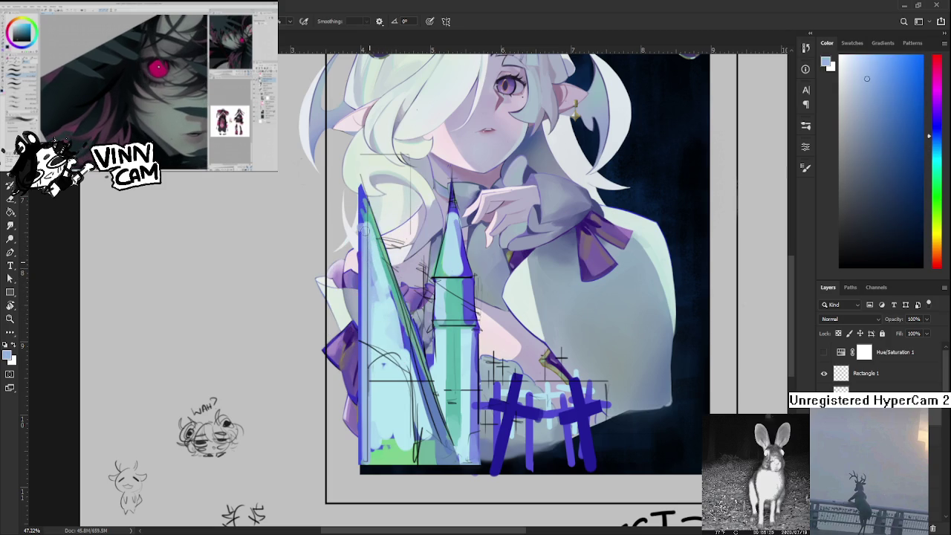
drag(367, 236, 364, 215)
alt+click(370, 235)
alt+click(362, 233)
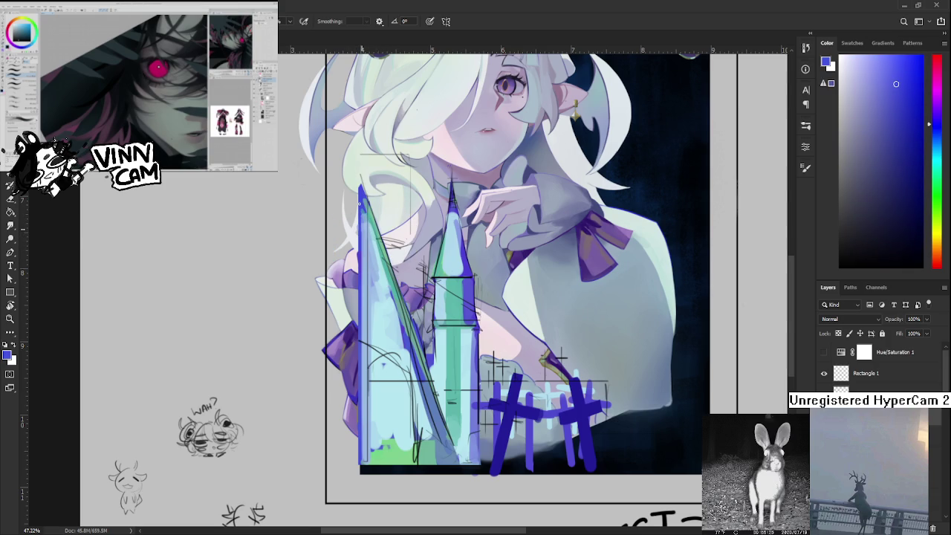
alt+click(360, 200)
drag(360, 242, 360, 467)
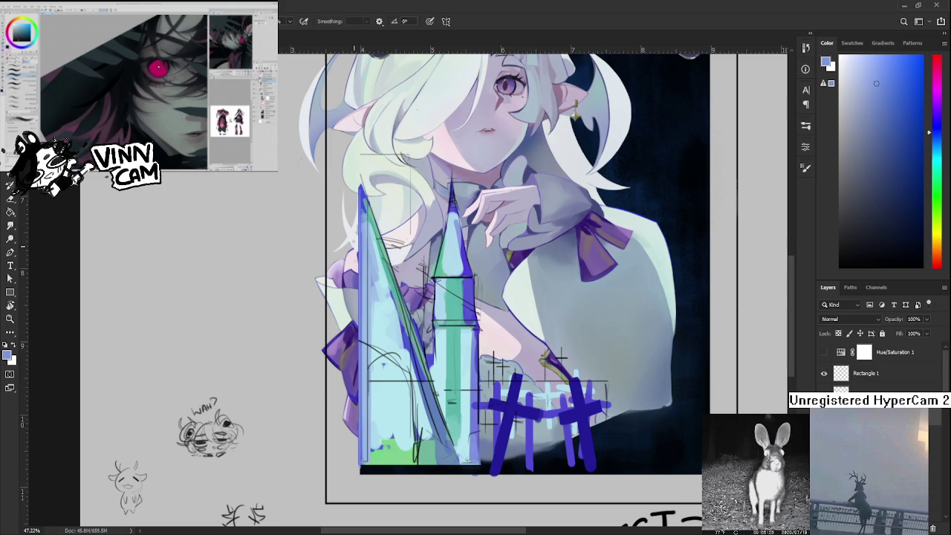
Resample blues from the spire's top and left edge.
alt+click(363, 217)
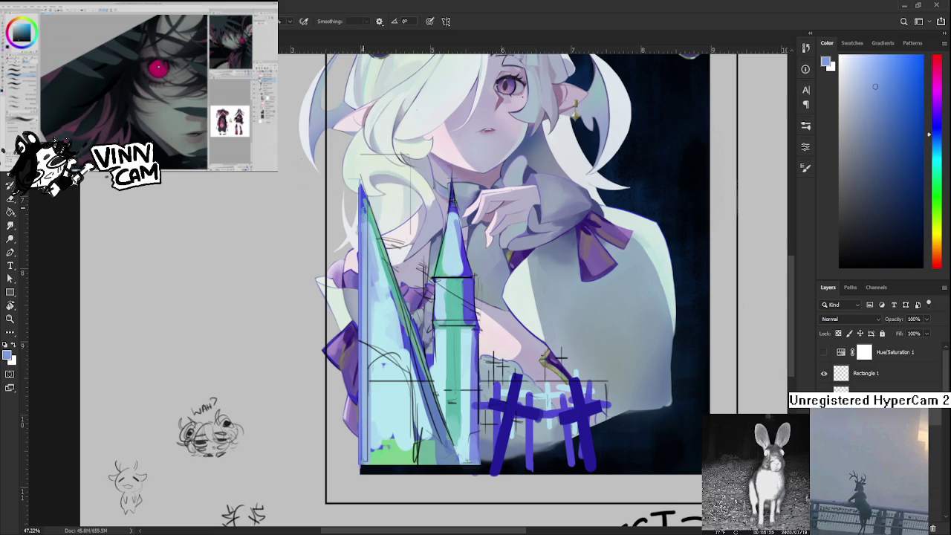
alt+click(362, 198)
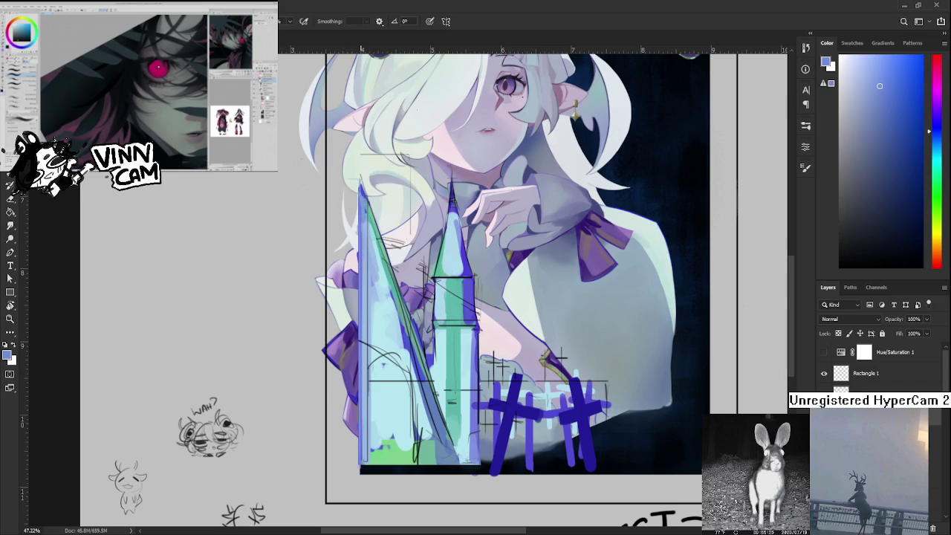
alt+click(361, 195)
alt+click(362, 214)
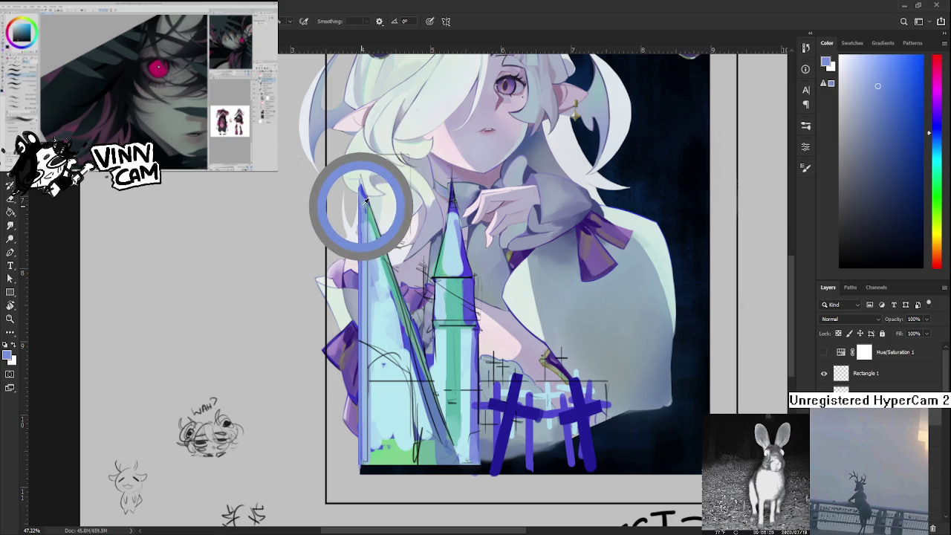
alt+click(364, 199)
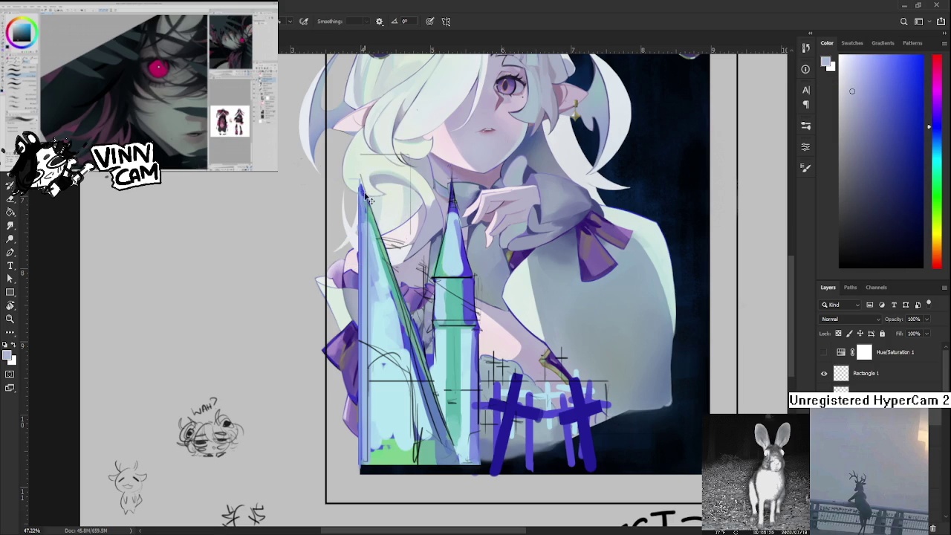
alt+click(364, 199)
alt+click(362, 233)
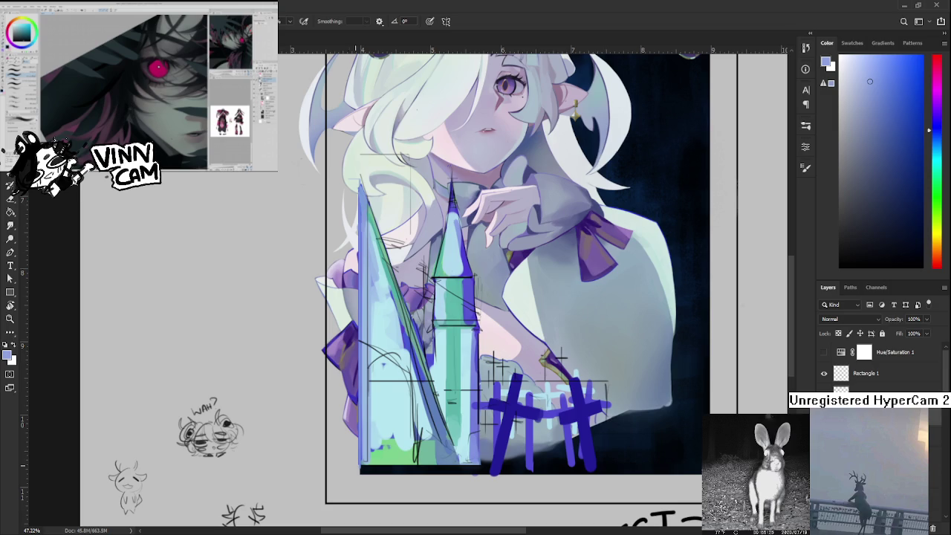
alt+click(372, 342)
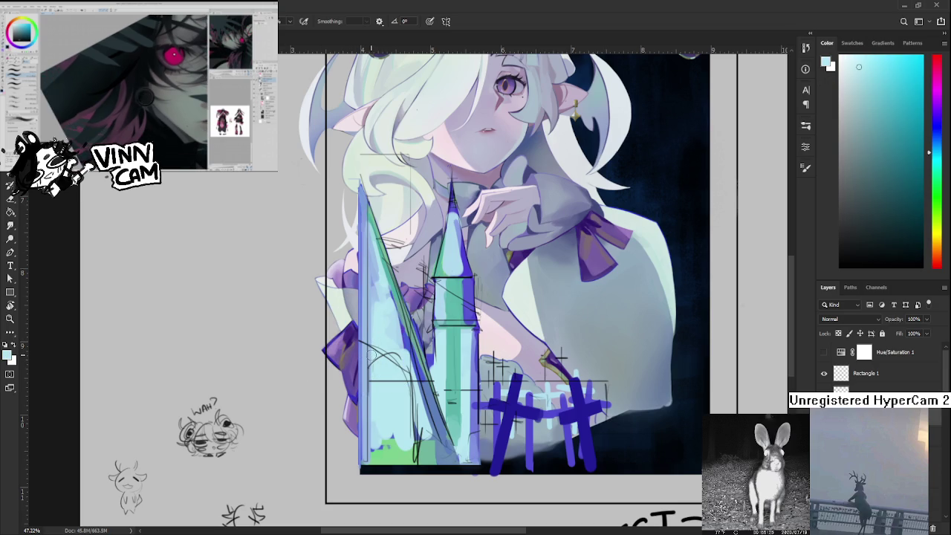
Brighten the spire's left edge with light cyan strokes.
drag(373, 346, 373, 441)
mouse_move(374, 354)
mouse_down()
mouse_move(369, 226)
mouse_move(369, 357)
mouse_up()
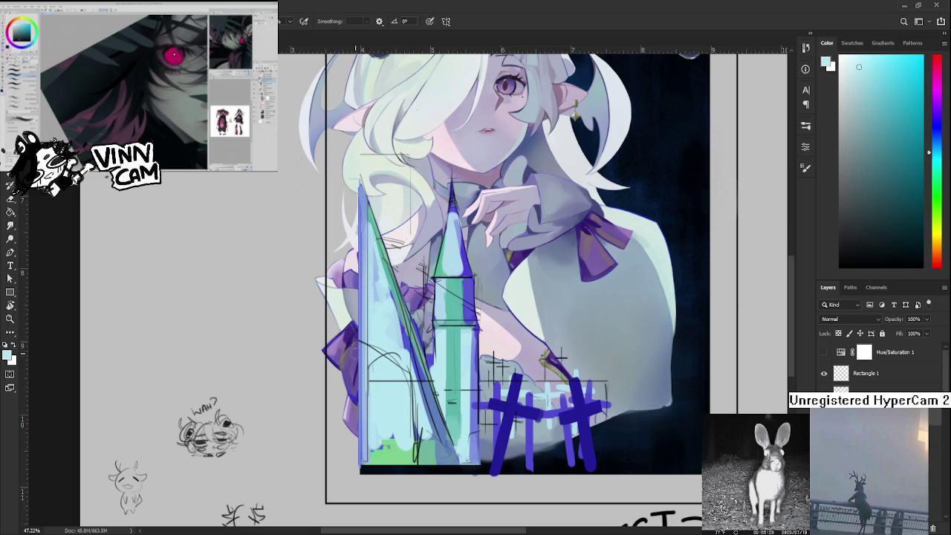
alt+click(380, 269)
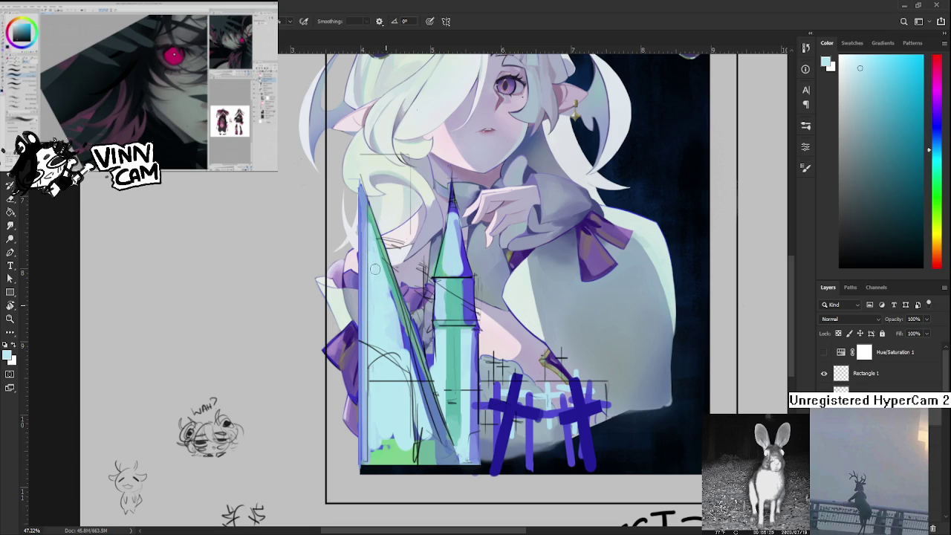
alt+click(380, 281)
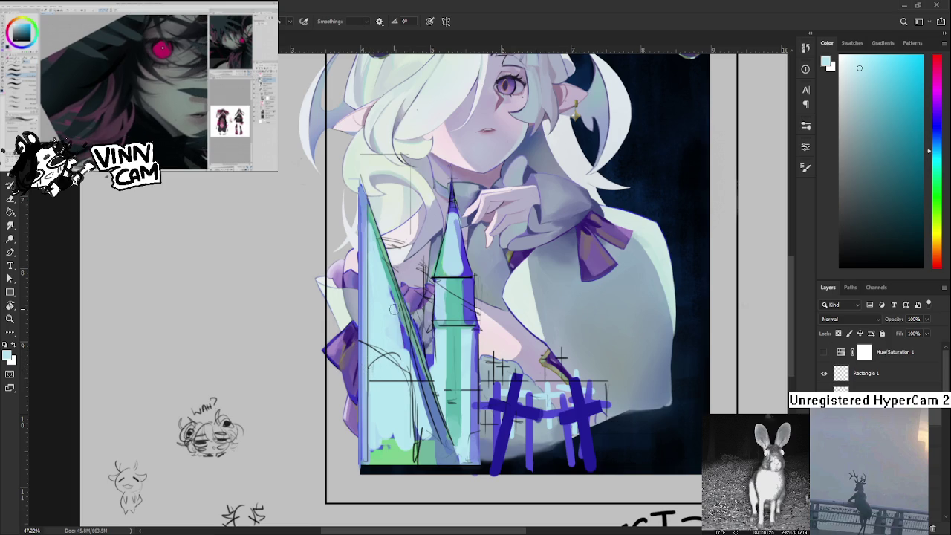
Add small blue strokes and cyan-blue touches to the spire's lower part.
alt+click(405, 327)
drag(404, 327, 405, 385)
alt+click(394, 349)
alt+click(398, 361)
alt+click(401, 358)
alt+click(402, 341)
drag(392, 335, 393, 349)
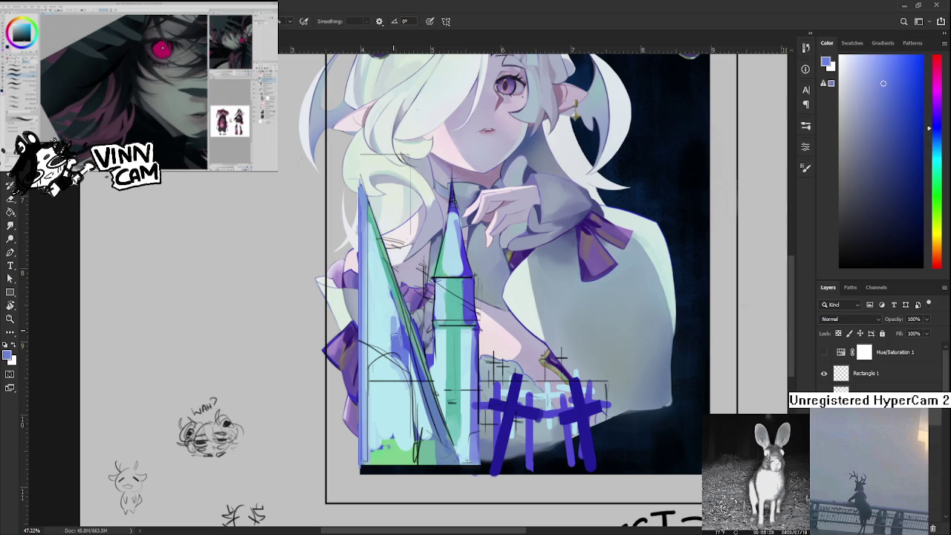
Resample light cyan and several blues from the spire.
alt+click(393, 340)
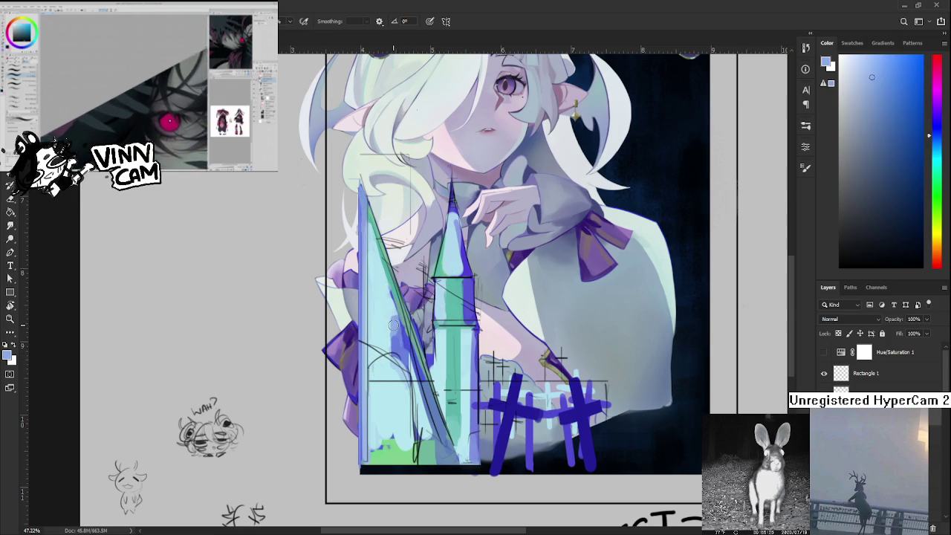
alt+click(394, 318)
alt+click(395, 318)
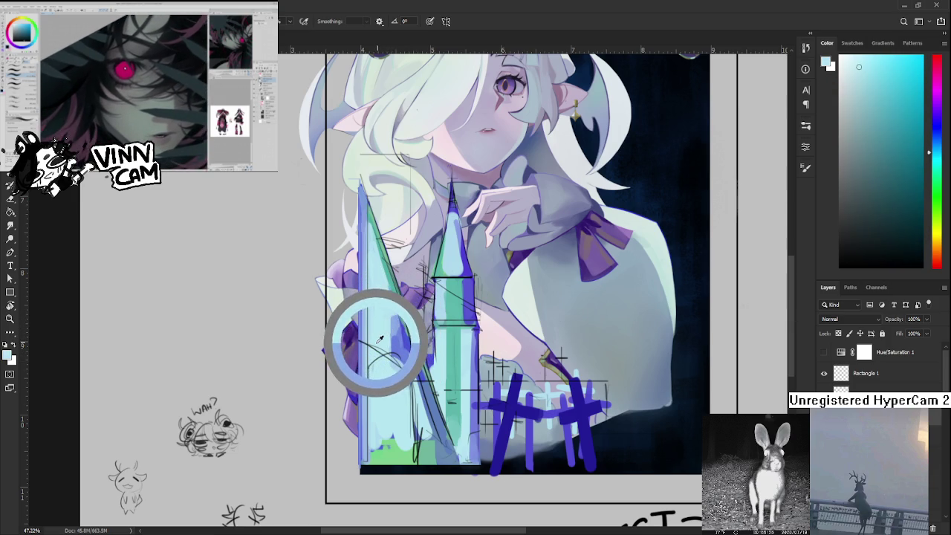
drag(396, 318, 401, 327)
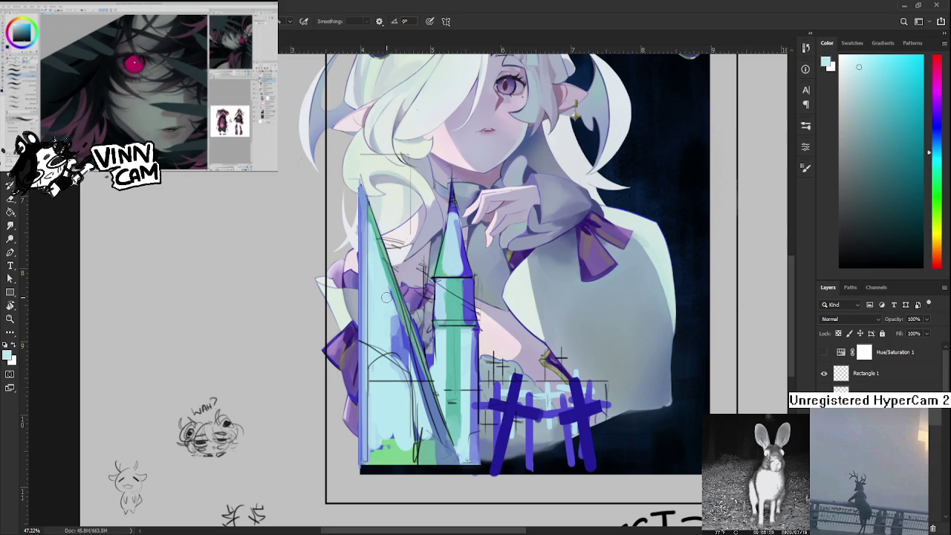
alt+click(393, 302)
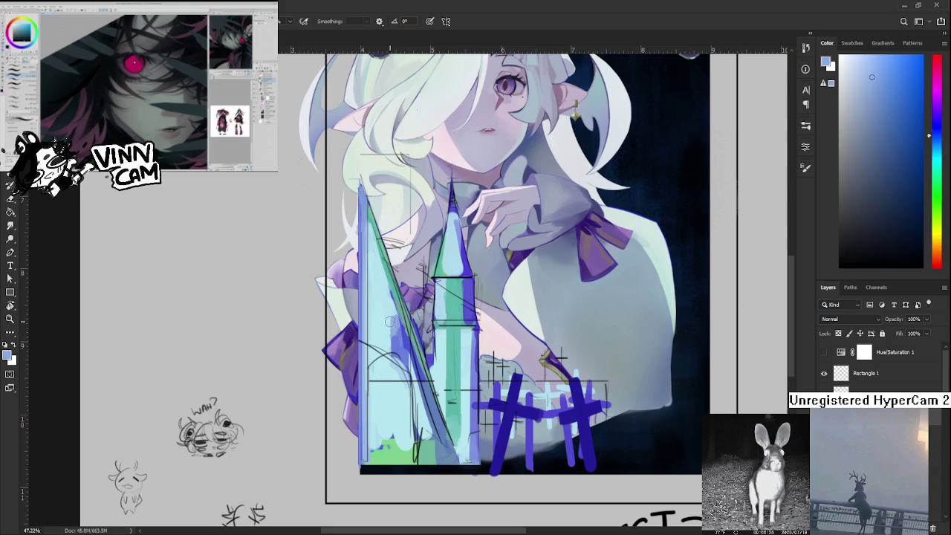
alt+click(394, 331)
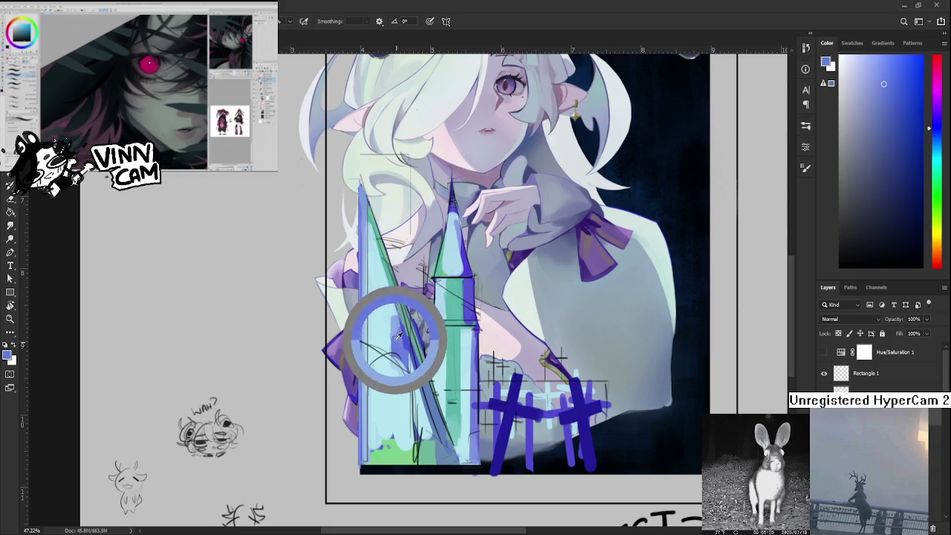
alt+click(387, 312)
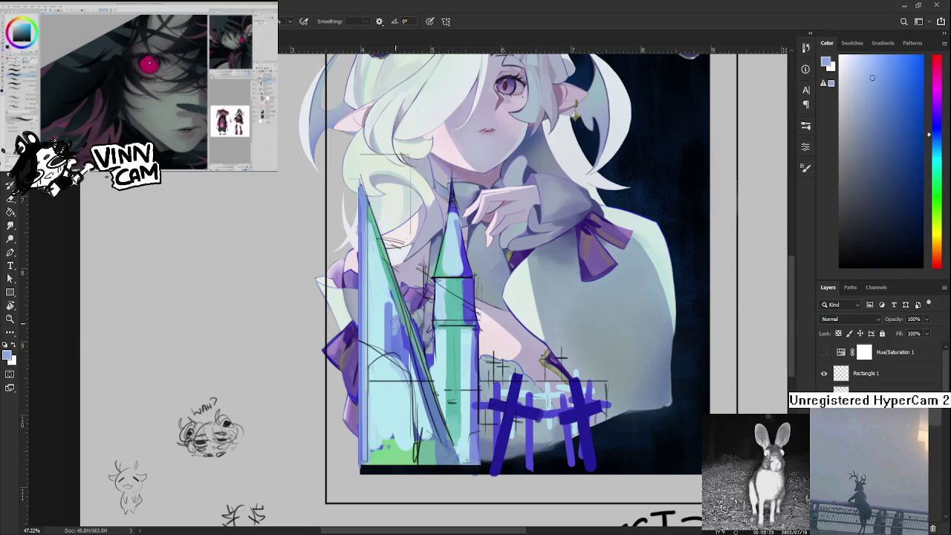
alt+click(387, 312)
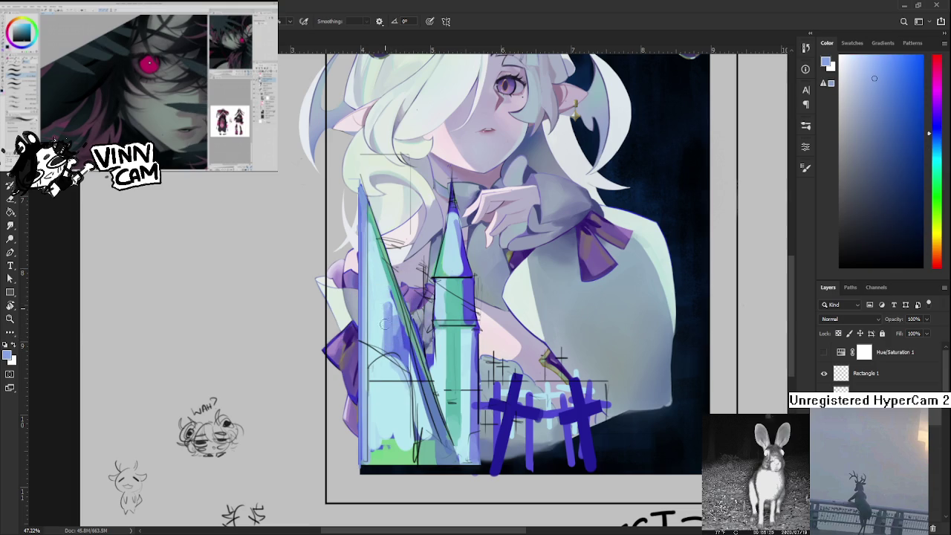
scroll(381, 344, up, 3)
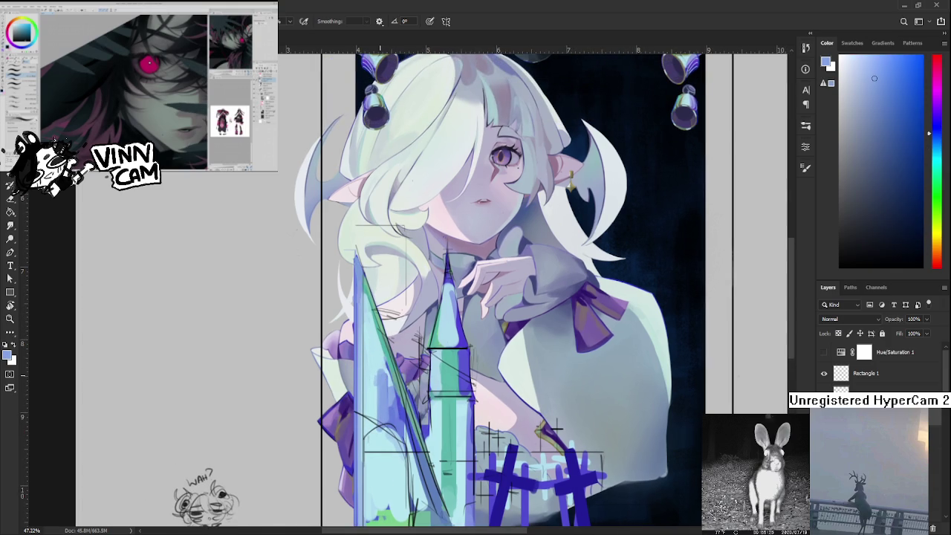
alt+scroll(387, 377, down, 3)
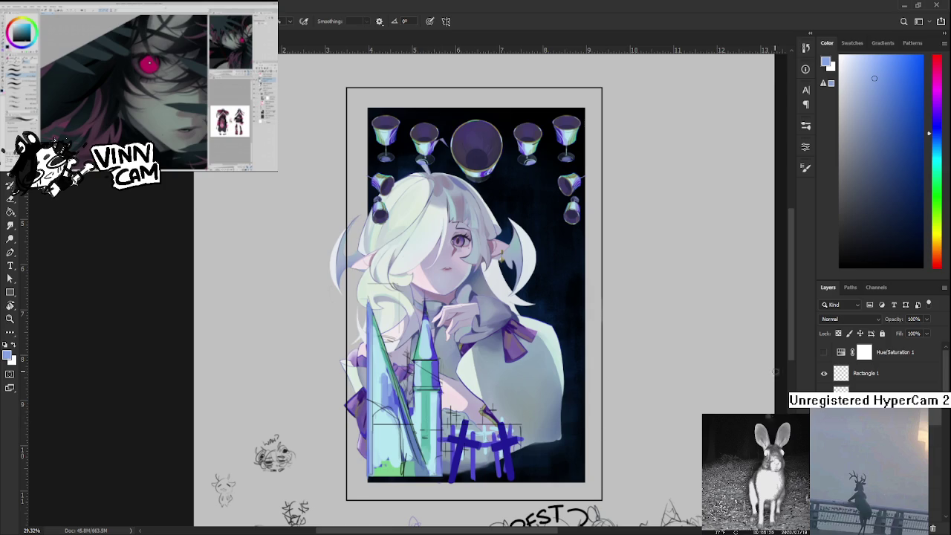
click(825, 353)
click(825, 353)
alt+scroll(472, 400, down, 2)
alt+scroll(472, 400, down, 1)
alt+scroll(473, 400, down, 1)
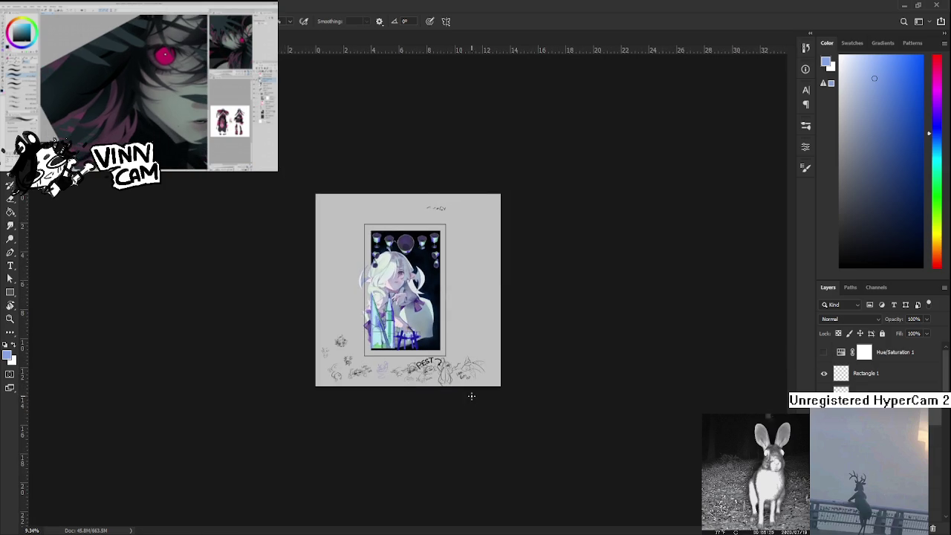
alt+scroll(406, 292, up, 2)
alt+scroll(406, 292, up, 2)
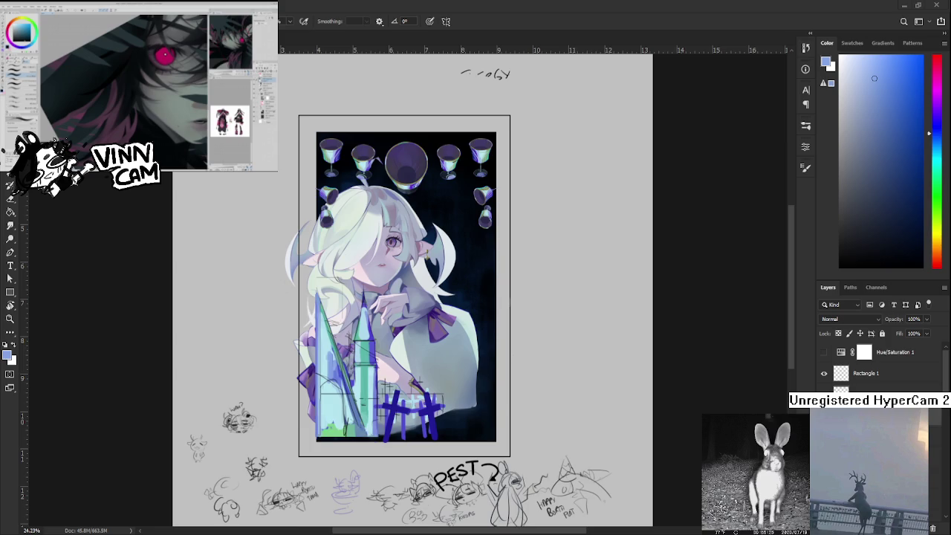
alt+scroll(427, 290, up, 2)
alt+scroll(427, 290, down, 1)
alt+scroll(473, 400, up, 1)
alt+scroll(479, 402, up, 1)
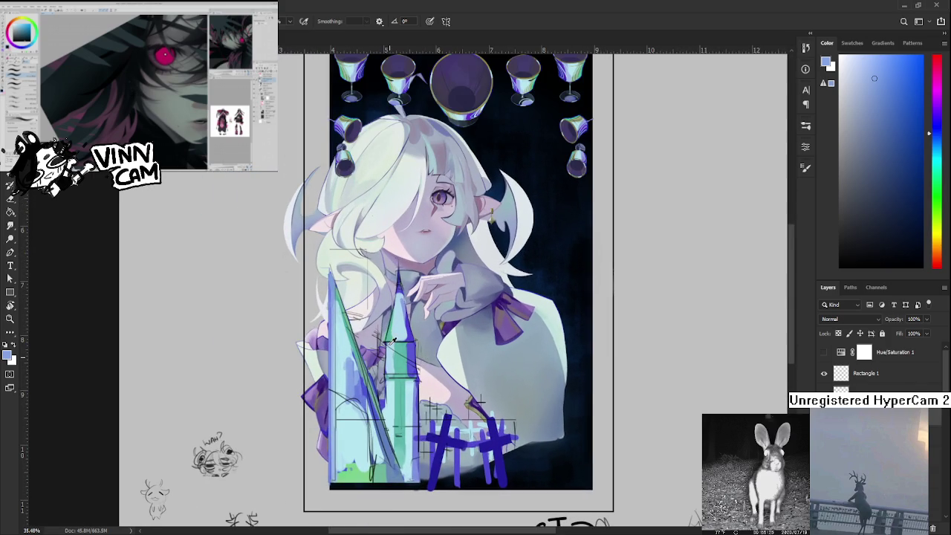
Sample purple-blue, teal-green and light cyan from the tower, ending on light cyan.
alt+click(393, 327)
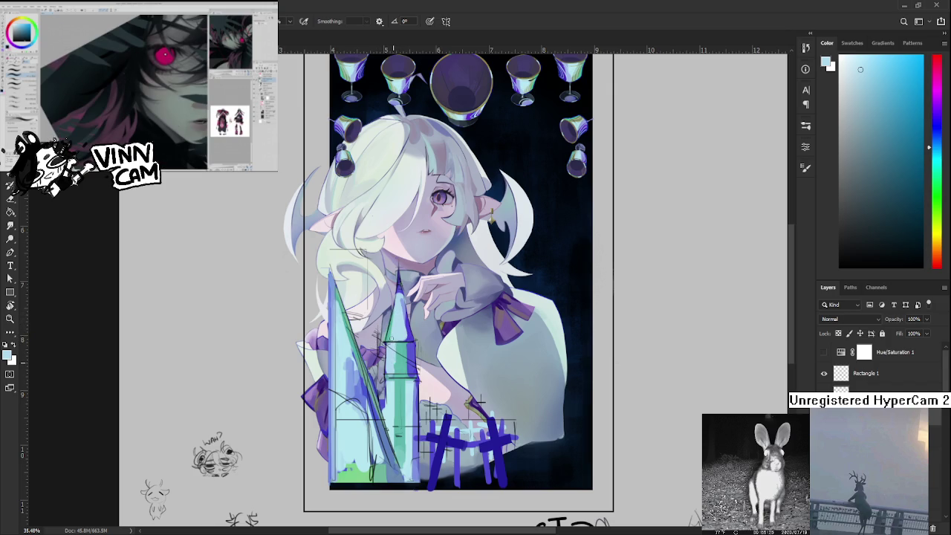
drag(401, 353, 407, 335)
click(408, 327)
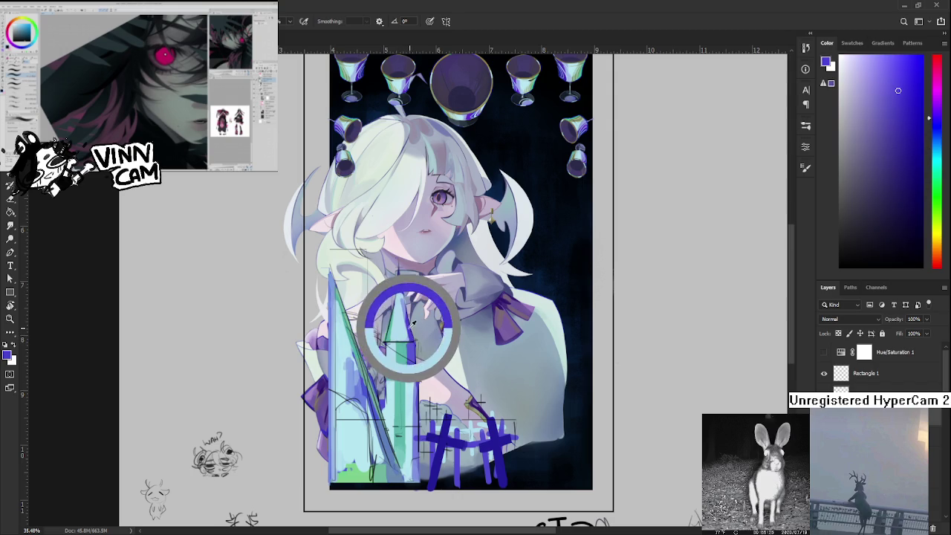
click(397, 307)
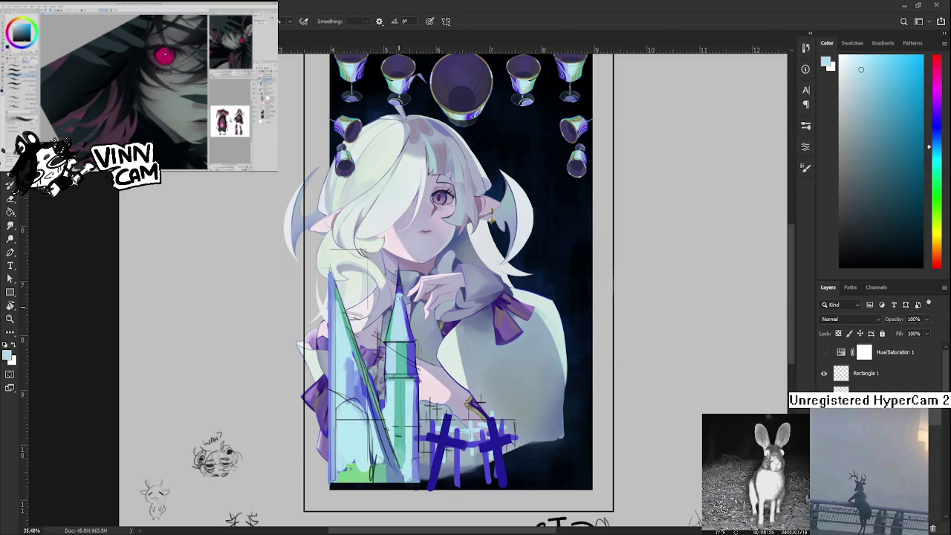
click(410, 322)
drag(410, 322, 401, 297)
click(401, 305)
click(401, 342)
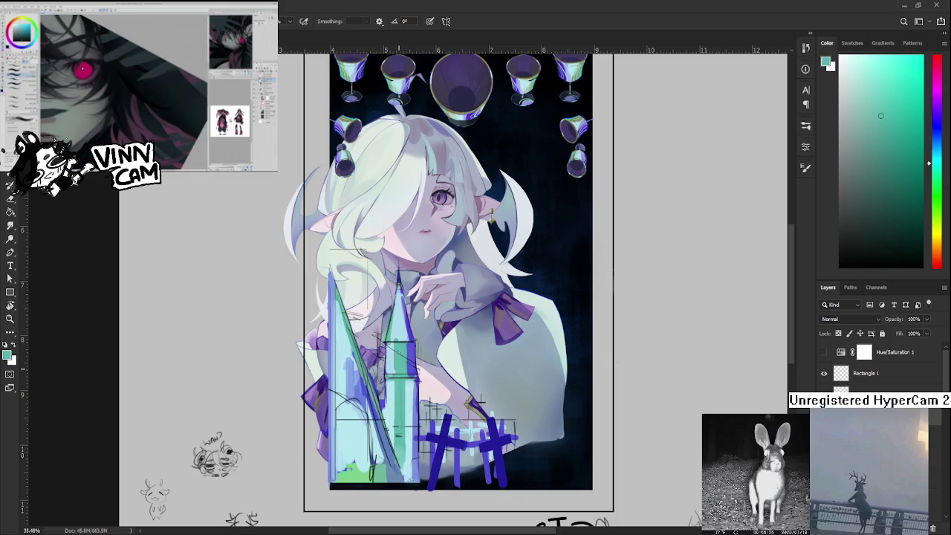
click(402, 334)
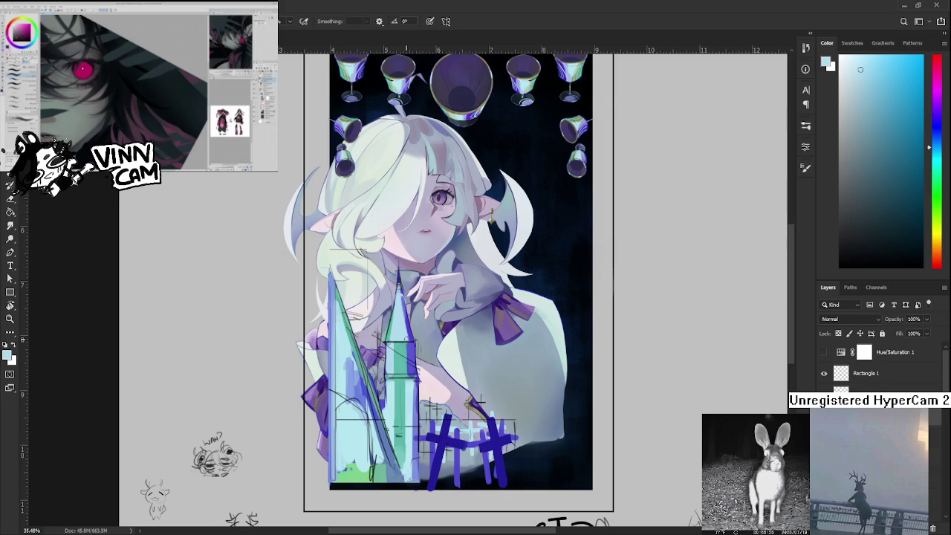
Sample pale cyan and paint faint vertical strokes down the spire's left side.
drag(395, 344, 340, 342)
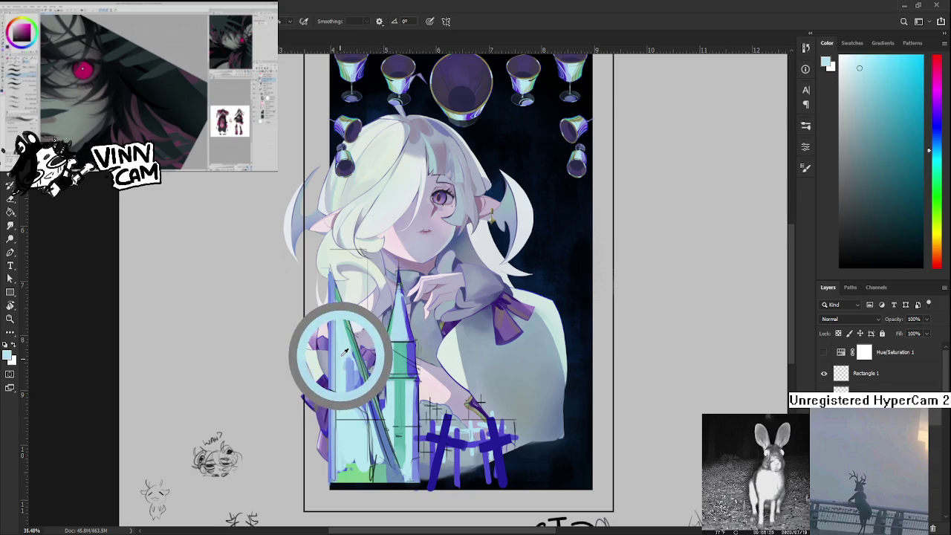
drag(343, 340, 329, 347)
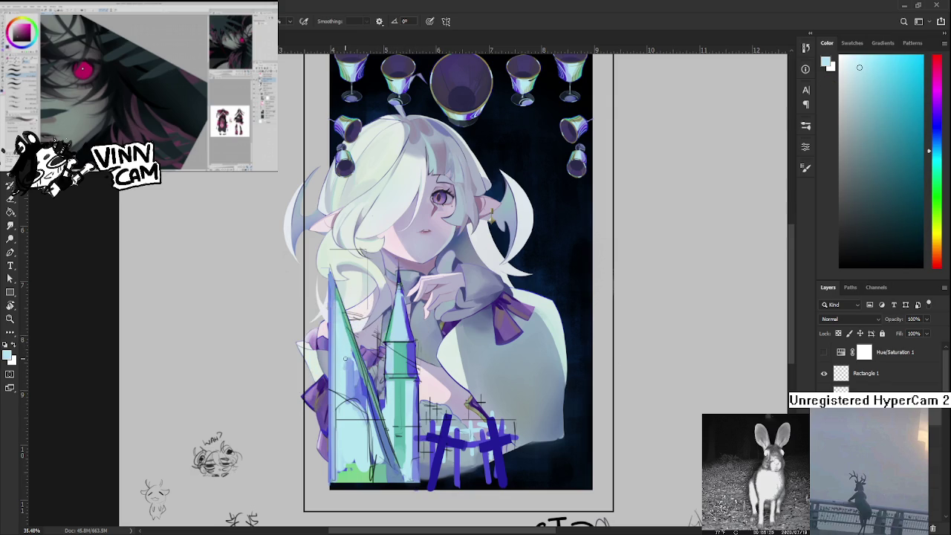
alt+click(346, 340)
alt+click(353, 360)
drag(354, 359, 354, 409)
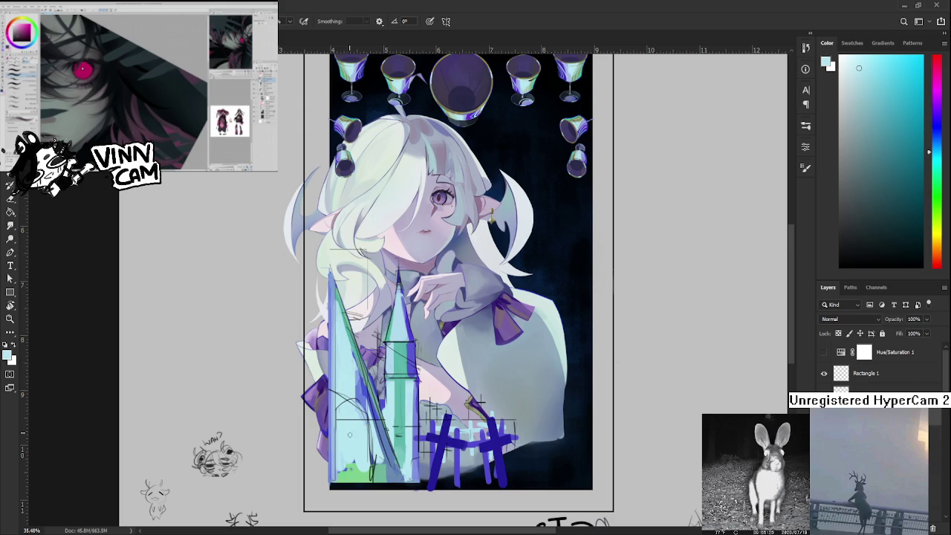
drag(355, 370, 360, 419)
drag(359, 385, 366, 425)
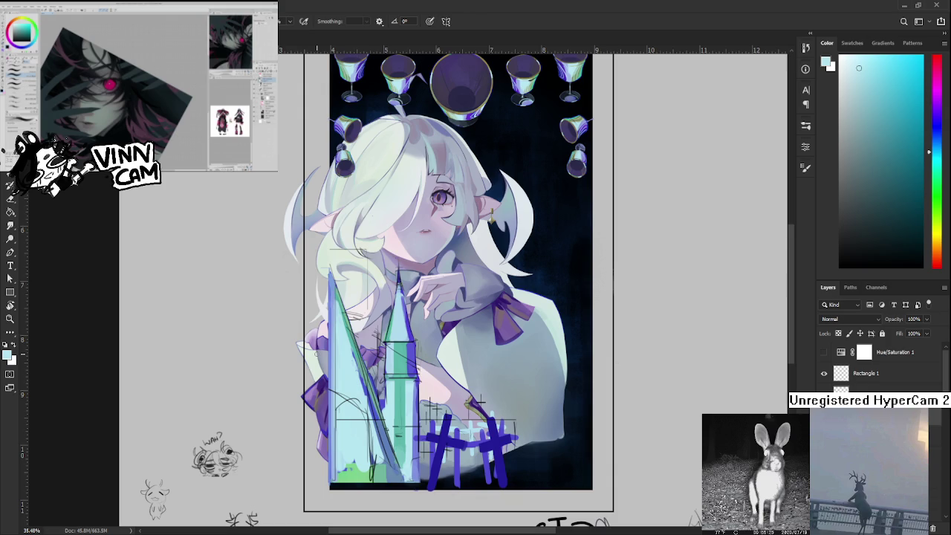
scroll(326, 355, up, 3)
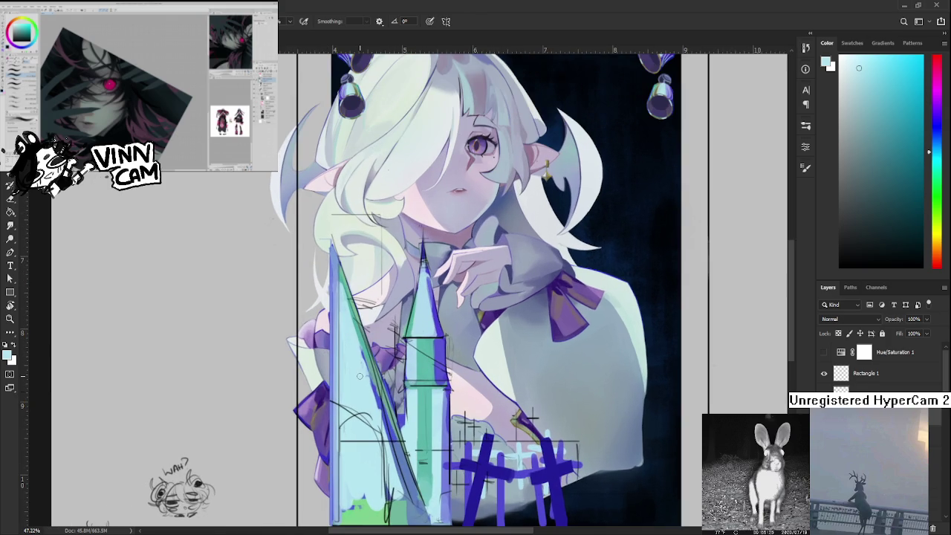
Pan the view to frame the castle.
drag(360, 376, 327, 358)
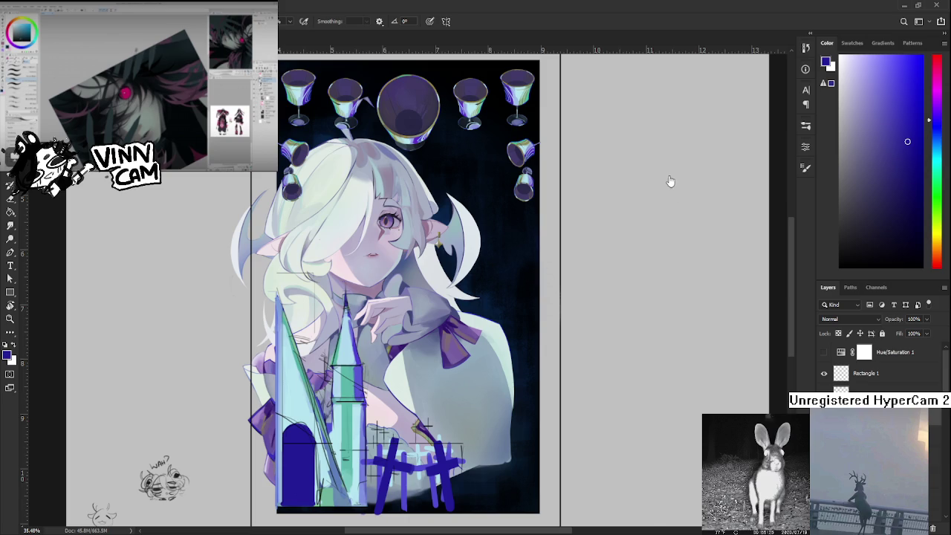
Zoom in on the tower and sample light cyan and nearby tower colours.
scroll(339, 414, up, 2)
scroll(349, 409, up, 2)
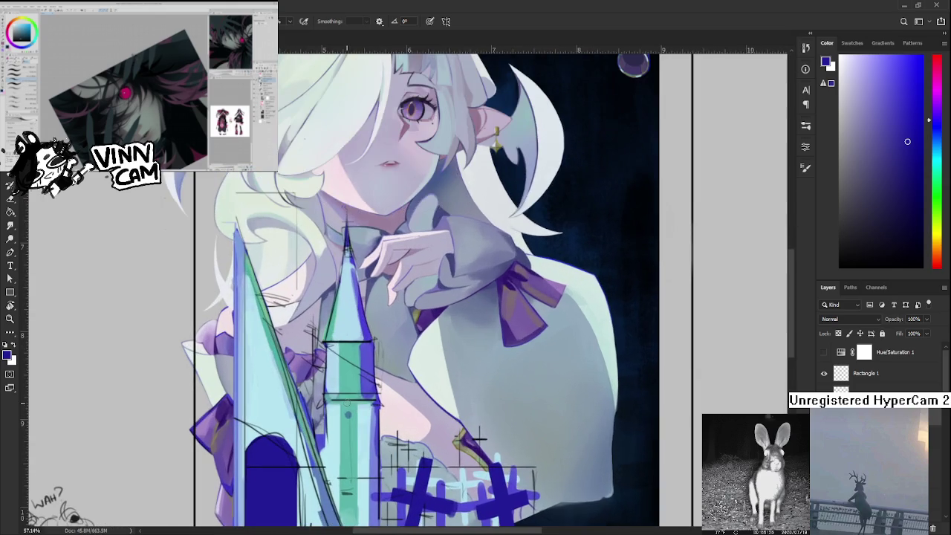
scroll(352, 405, up, 2)
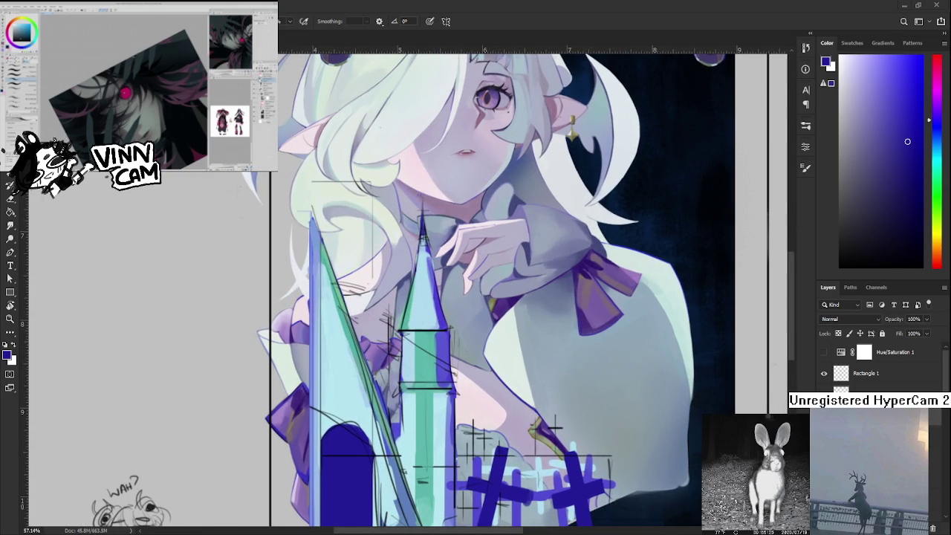
scroll(362, 331, up, 1)
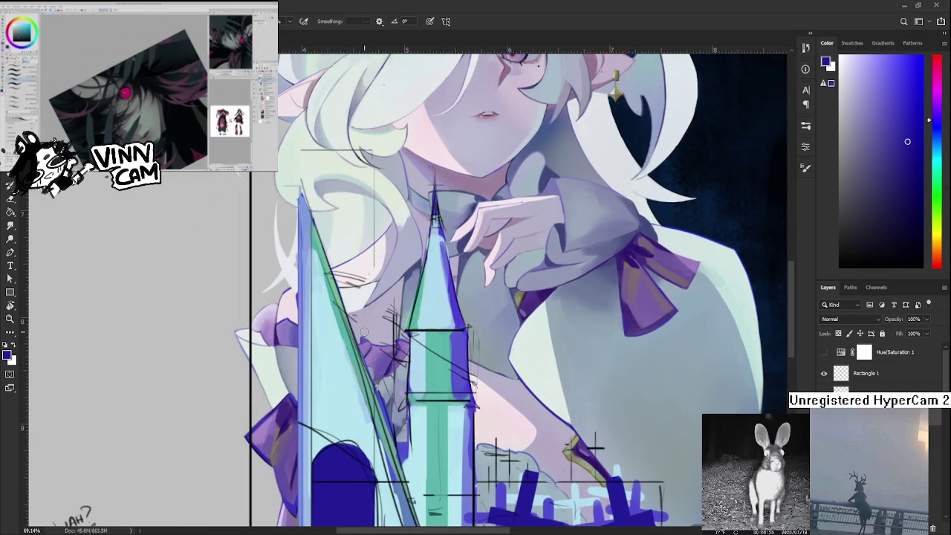
scroll(357, 327, up, 1)
alt+click(325, 341)
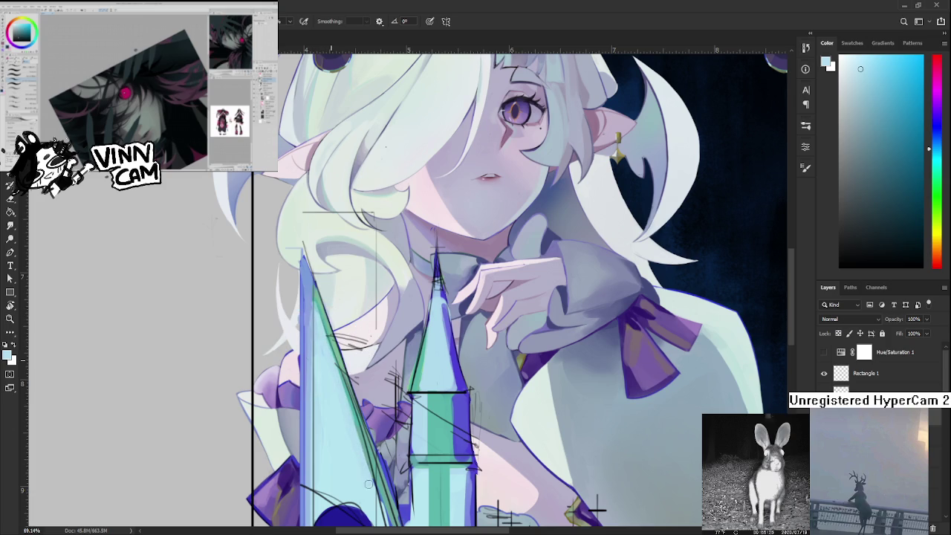
drag(362, 452, 354, 404)
alt+click(340, 392)
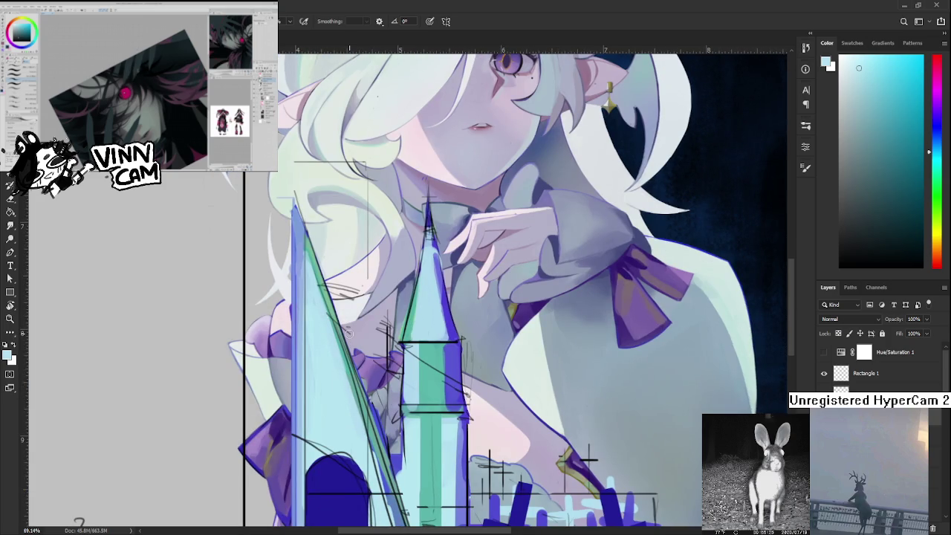
Pan to the castle base and sample colours, ending on the arch's dark blue.
drag(347, 333, 349, 381)
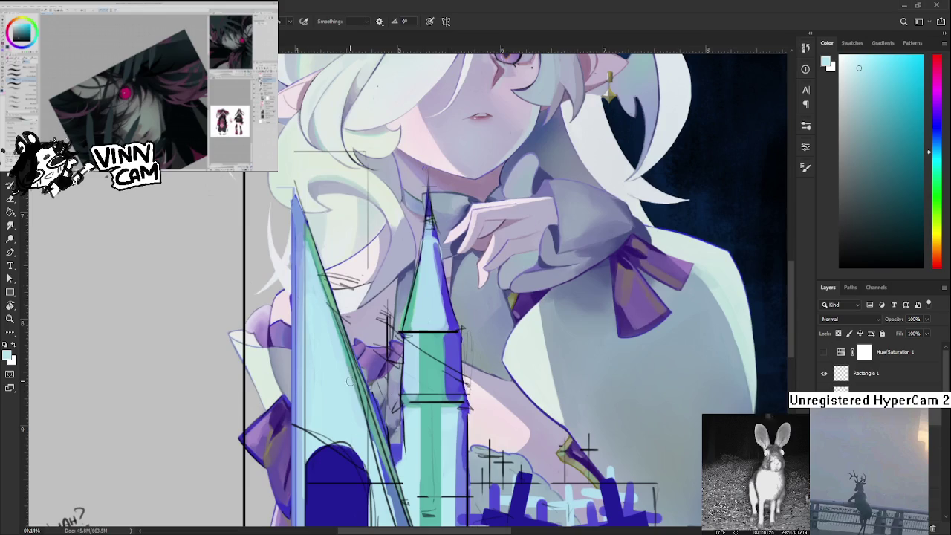
drag(349, 381, 339, 302)
alt+click(322, 339)
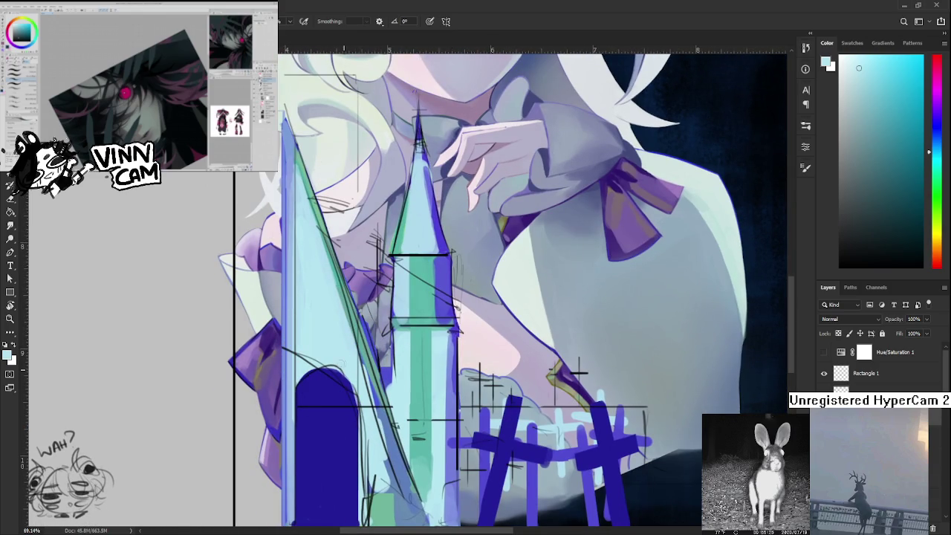
drag(329, 368, 351, 359)
alt+click(345, 398)
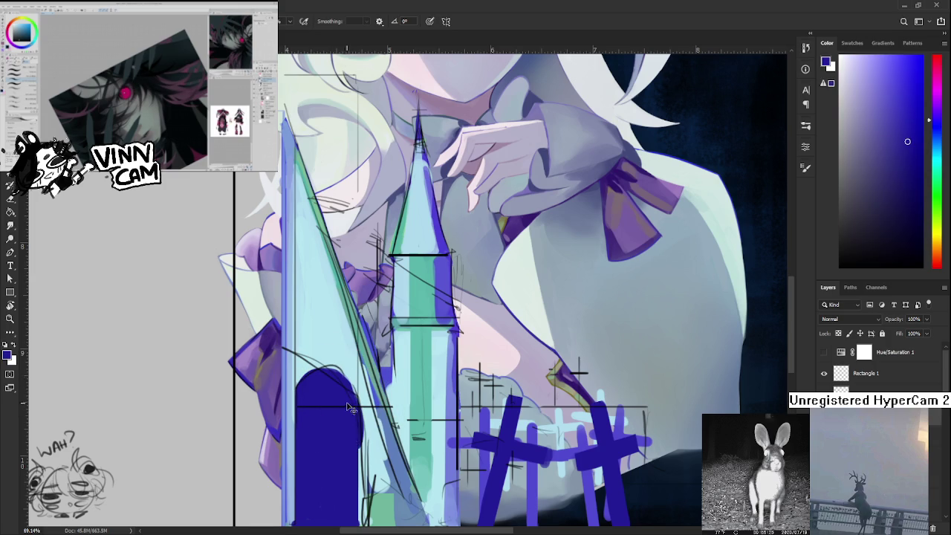
drag(357, 427, 352, 358)
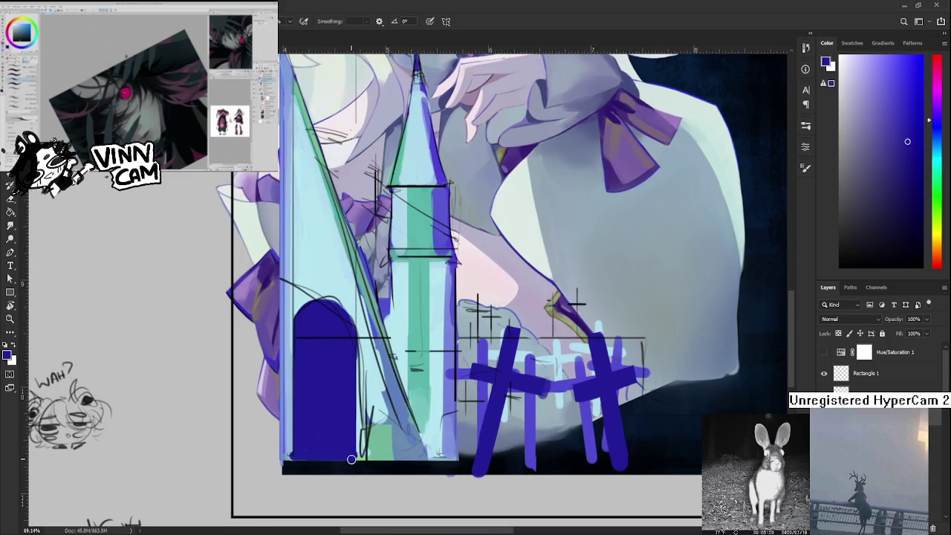
drag(350, 377, 357, 418)
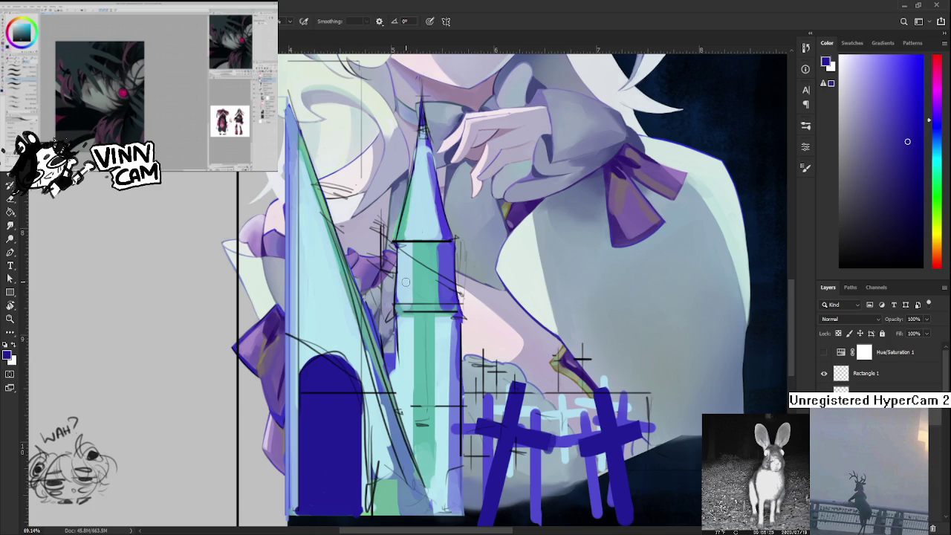
Sample dark blue from the arch and try edge strokes down the spire's left side, undoing until a wider stroke fits.
scroll(406, 282, down, 2)
scroll(349, 323, up, 1)
scroll(348, 328, up, 1)
alt+click(364, 346)
mouse_move(353, 382)
mouse_down()
mouse_move(336, 425)
mouse_move(336, 468)
mouse_up()
drag(336, 427, 335, 343)
mouse_move(336, 461)
mouse_down()
mouse_move(336, 502)
mouse_move(351, 355)
mouse_move(354, 483)
mouse_up()
key(ctrl+z)
drag(355, 370, 353, 482)
key(ctrl+z)
mouse_move(354, 406)
mouse_down()
mouse_move(354, 485)
mouse_move(355, 343)
mouse_up()
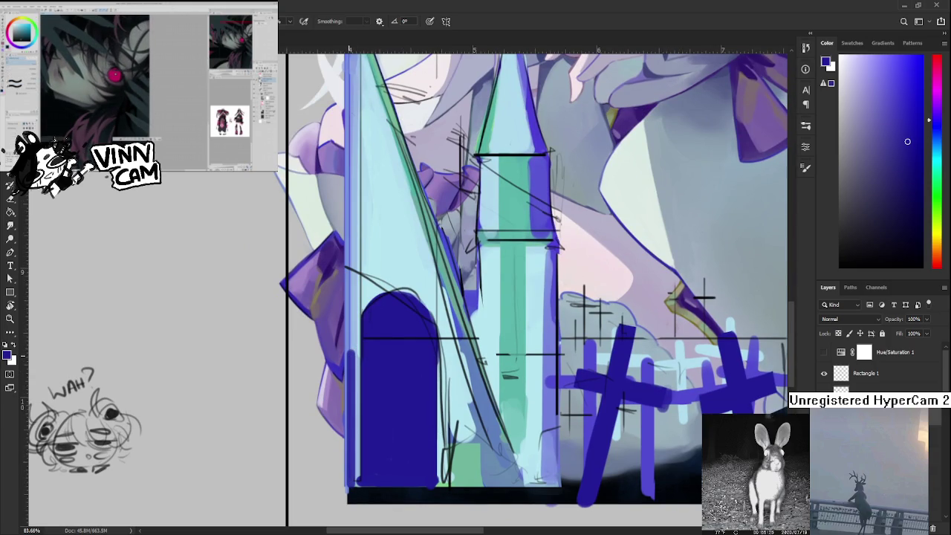
Resample a saturated dark blue and paint the final dark line along the spire's left edge.
alt+click(350, 351)
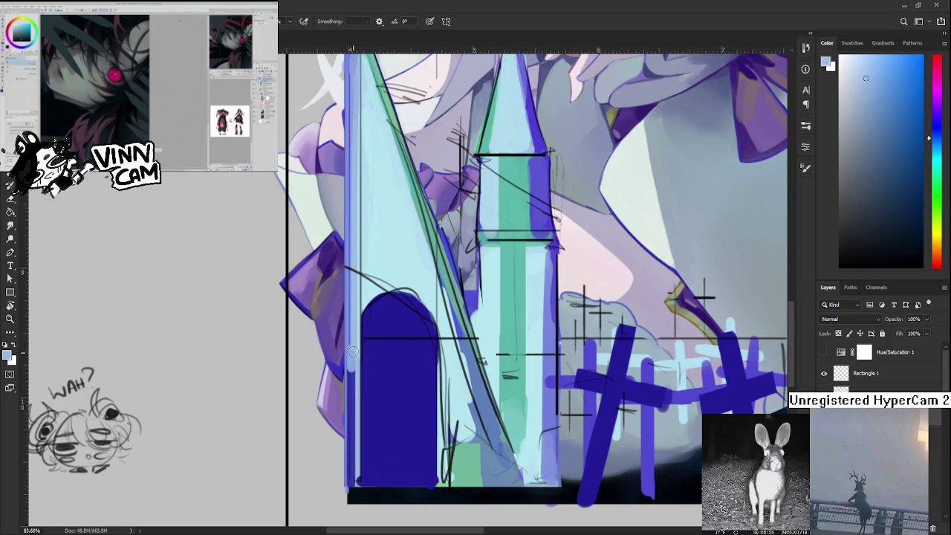
alt+click(354, 369)
scroll(354, 357, up, 2)
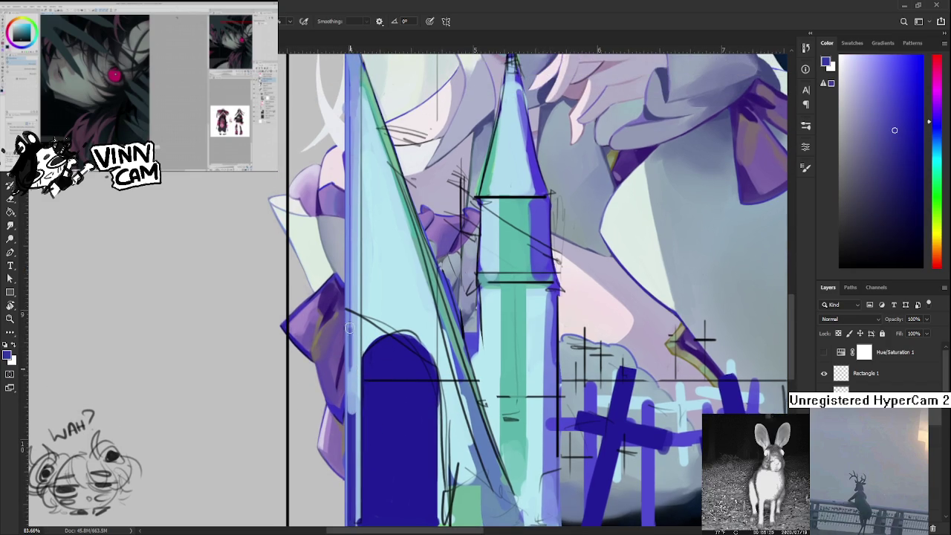
drag(353, 371, 353, 275)
scroll(359, 264, down, 4)
scroll(342, 427, down, 1)
scroll(342, 427, up, 2)
Zoom out to about 24% to see the painting beside the sketches, then back in to about 39%.
scroll(342, 428, up, 2)
scroll(342, 427, down, 1)
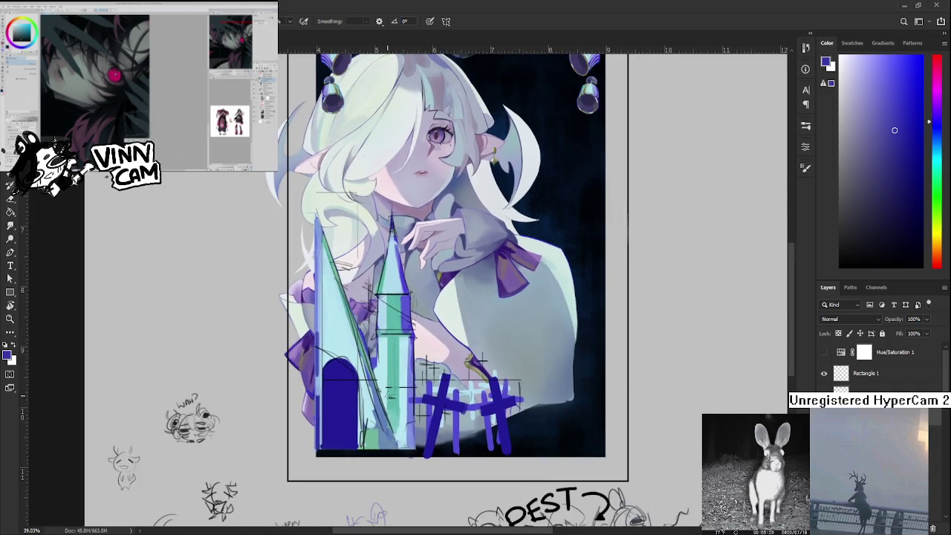
scroll(344, 425, down, 1)
scroll(389, 394, down, 1)
scroll(389, 394, down, 1)
scroll(388, 395, up, 1)
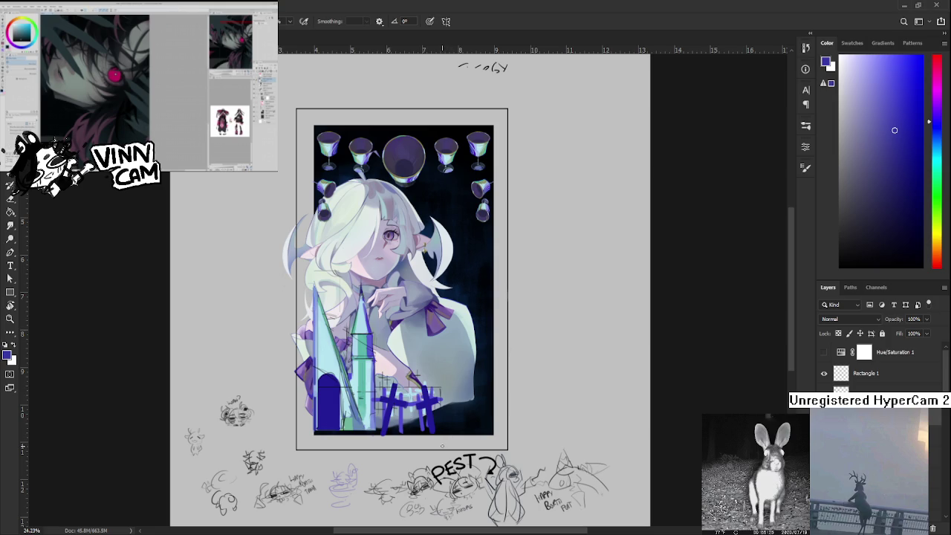
scroll(439, 449, up, 2)
scroll(439, 449, up, 1)
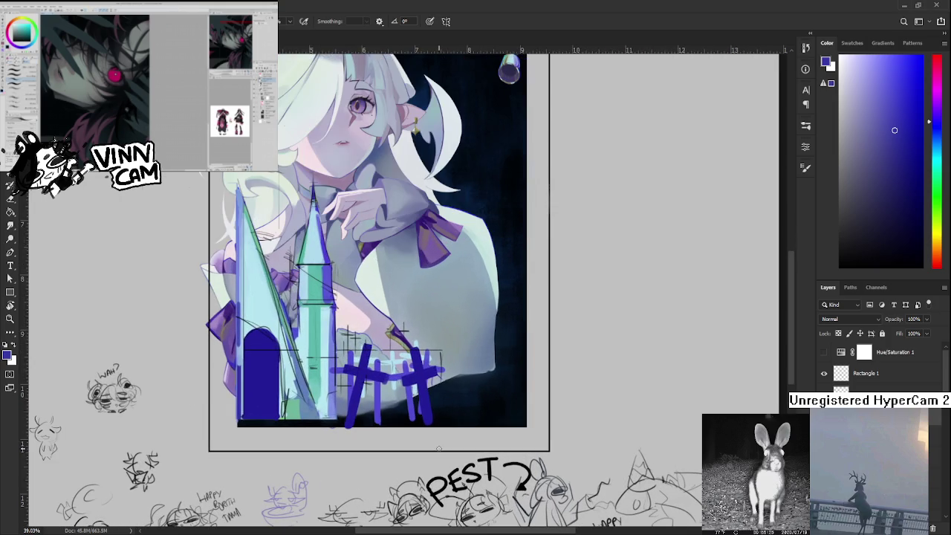